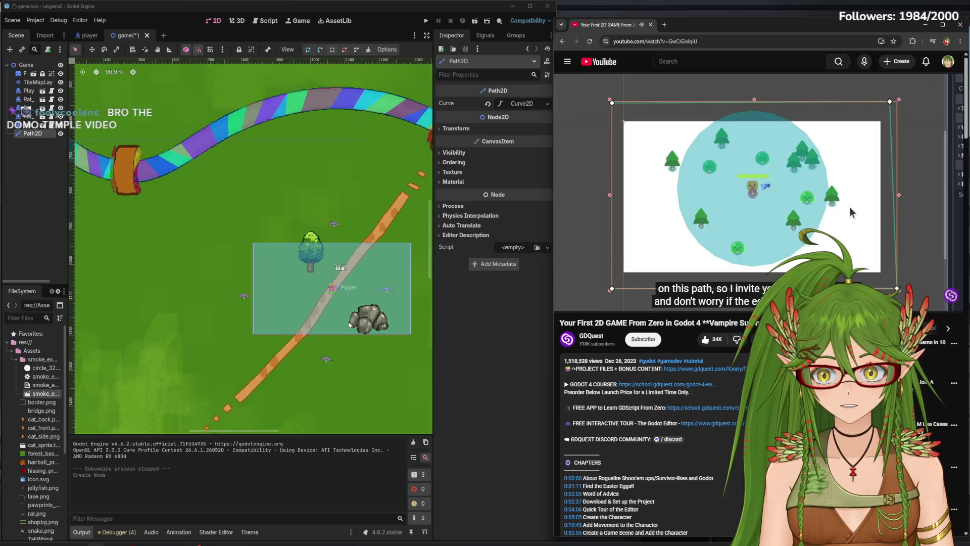
scroll(352, 321, "down", 1)
- Bring the whole map into view and widen the Scene dock so Path2D reads in full
left_click_drag(352, 320, 251, 314)
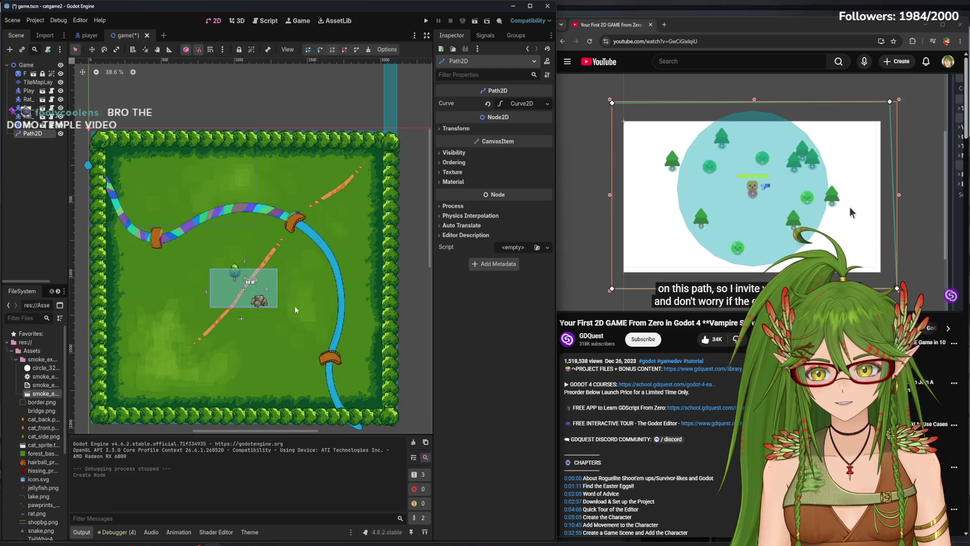
scroll(201, 245, "up", 5)
scroll(201, 245, "up", 15)
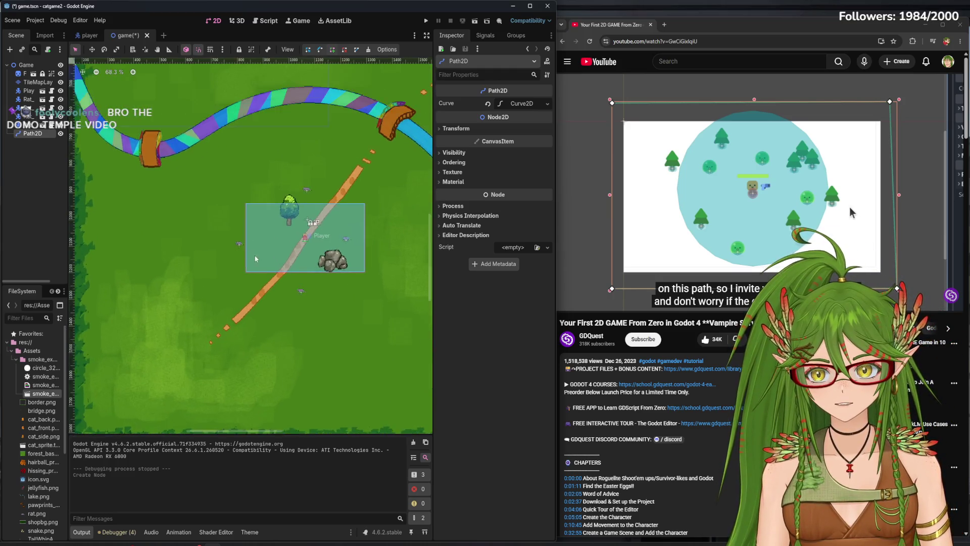
scroll(258, 277, "down", 4)
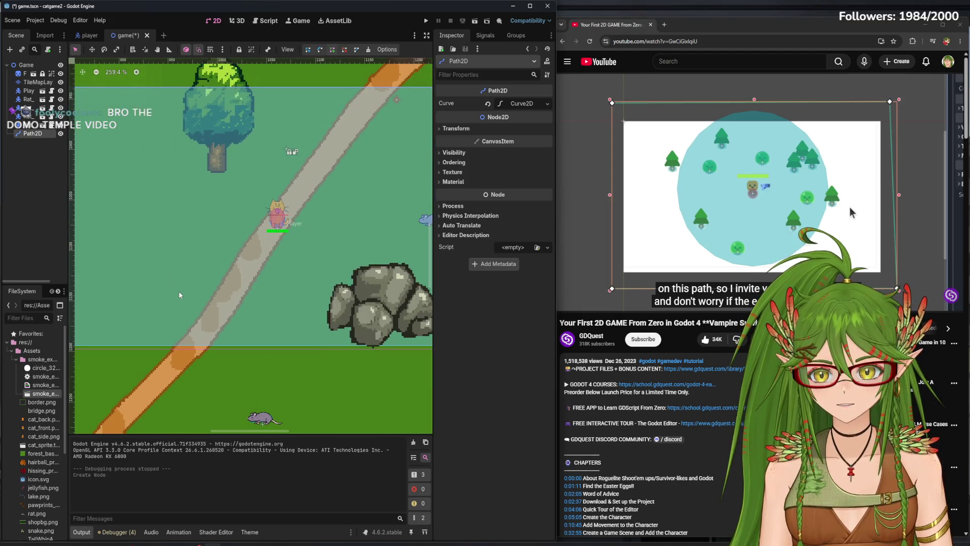
left_click_drag(69, 224, 112, 225)
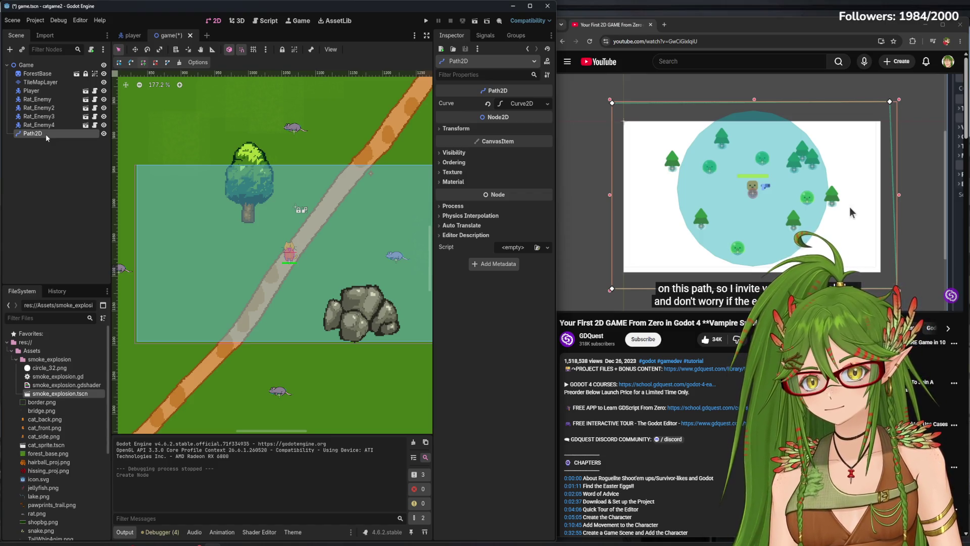
- Reparent Path2D under the Player node
left_click_drag(46, 137, 39, 95)
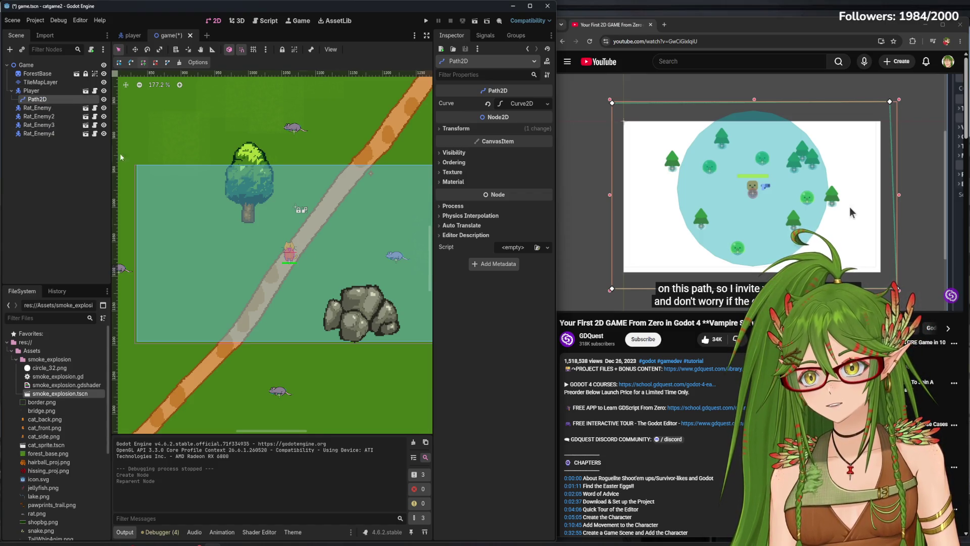
scroll(258, 248, "down", 3)
scroll(258, 248, "down", 1)
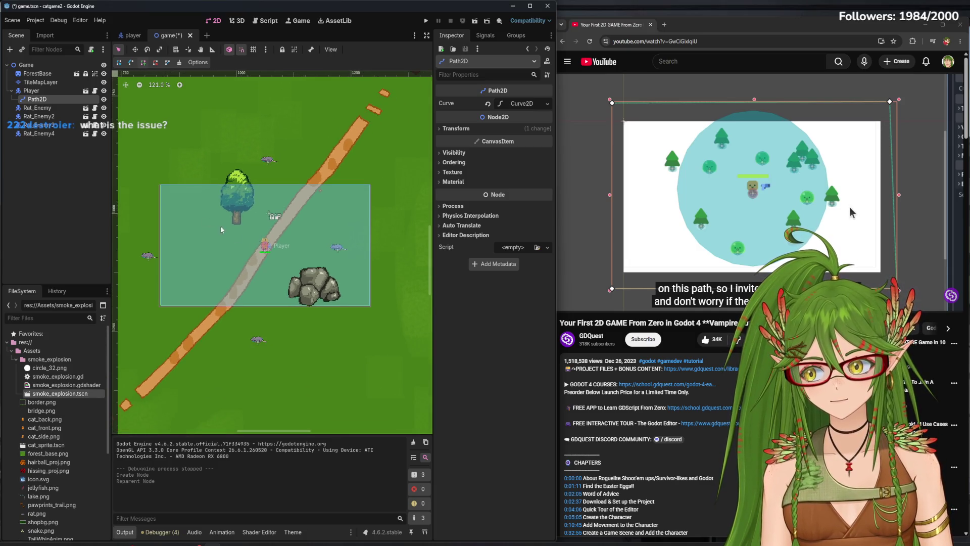
- Add the top-left, top-right and bottom-right path corners, undoing misplaced points
left_click(143, 167)
left_click(385, 165)
left_click(385, 343)
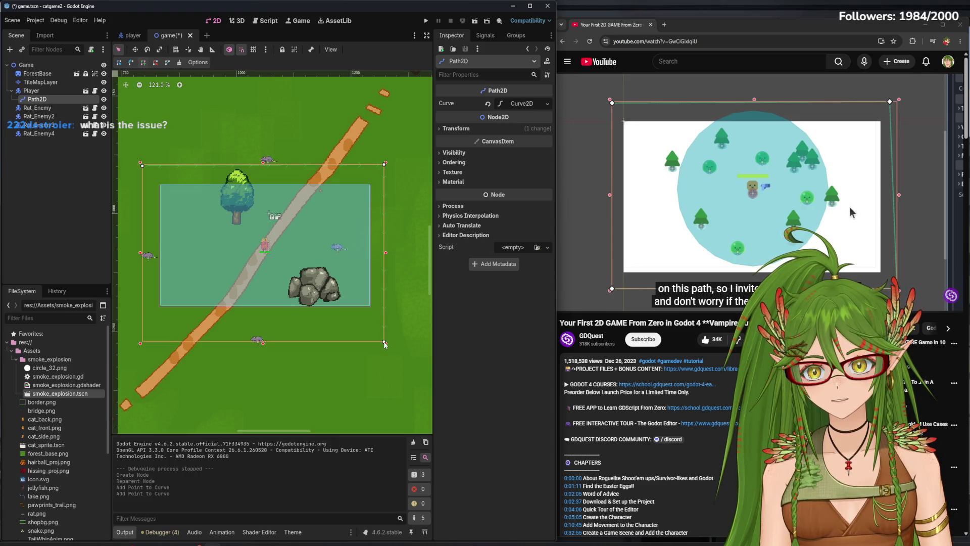
key("ctrl+z")
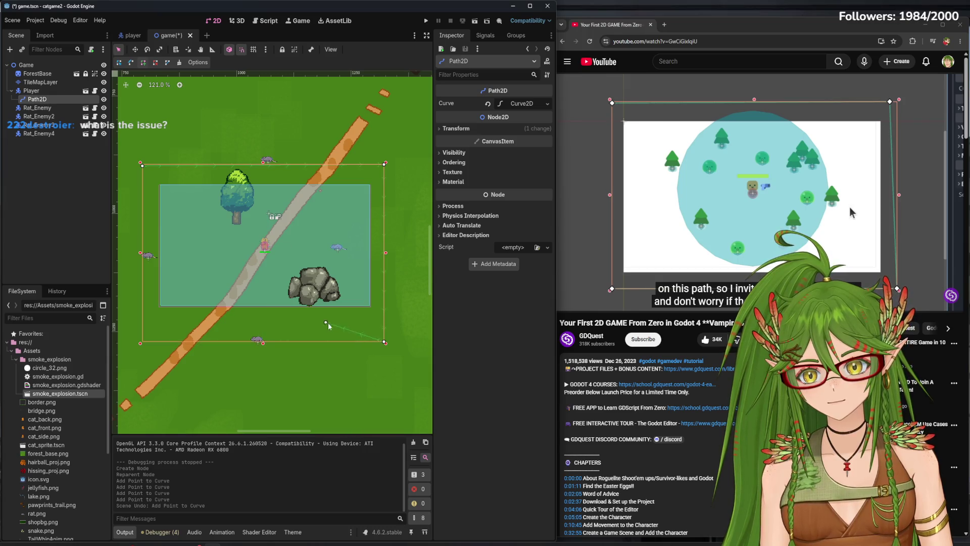
left_click(373, 277)
key("ctrl+z")
- Re-place the bottom-right and bottom-left corner points, undoing the extra points
scroll(396, 357, "up", 3)
scroll(397, 357, "up", 5)
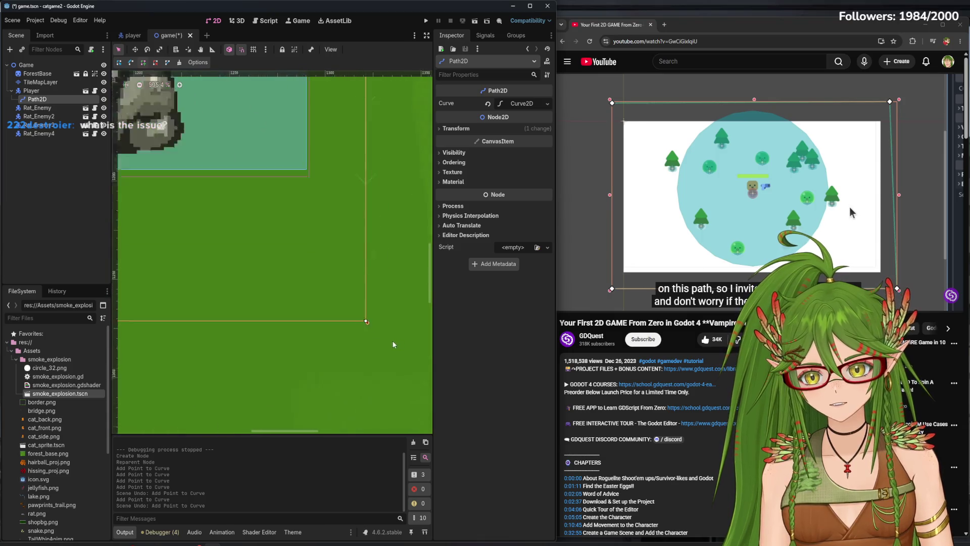
scroll(362, 317, "down", 8)
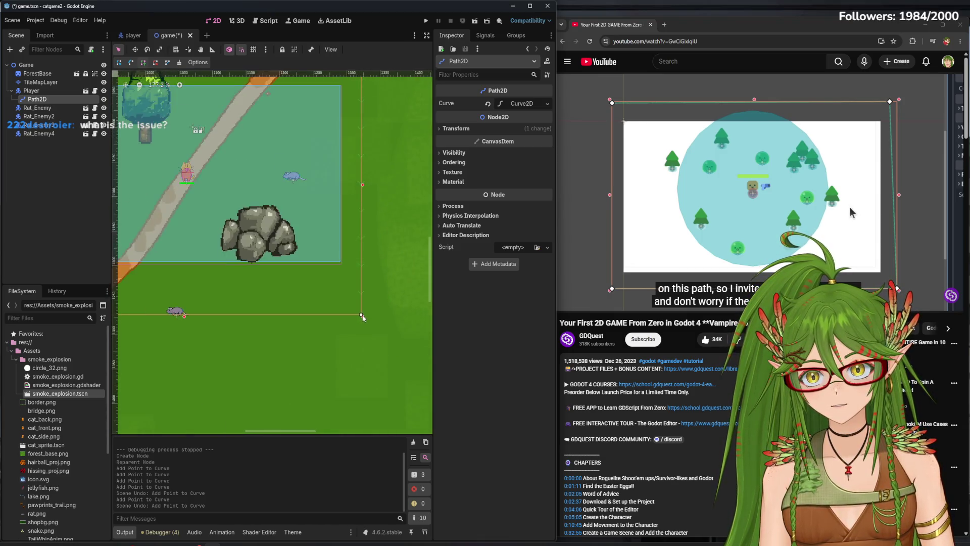
key("ctrl+z")
left_click(359, 299)
left_click(712, 219)
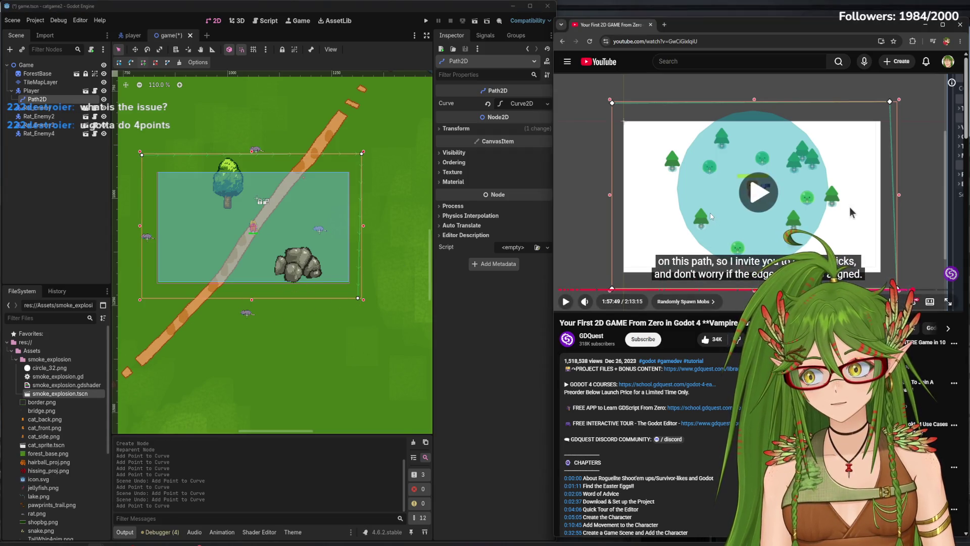
left_click(139, 301)
left_click(139, 300)
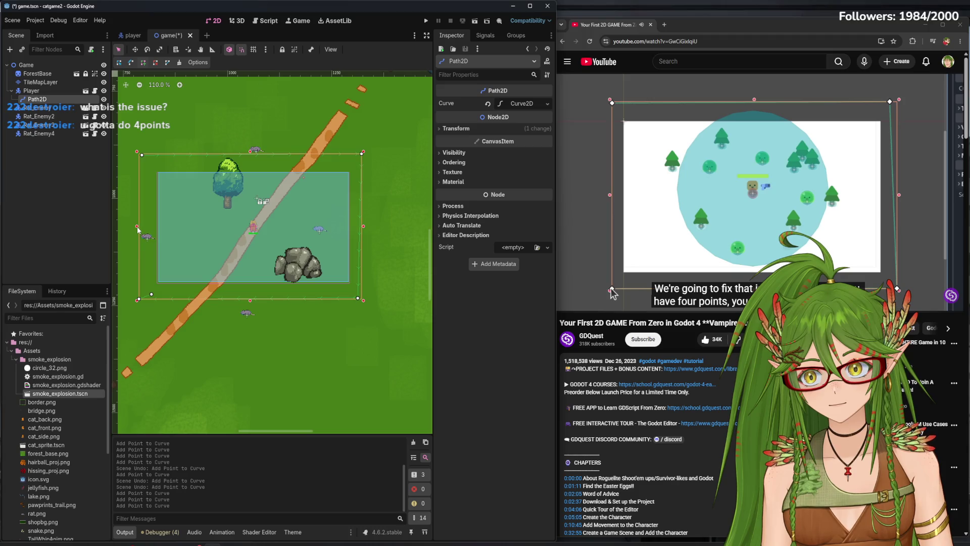
key("ctrl+z")
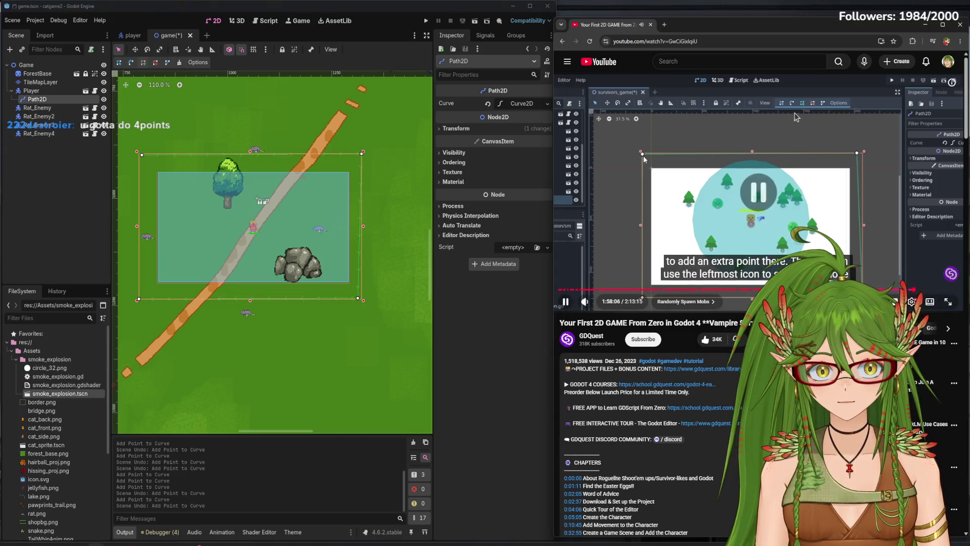
- Close the Path2D curve into a loop, undoing an accidental extra point
left_click(171, 65)
left_click(193, 263)
key("ctrl+z")
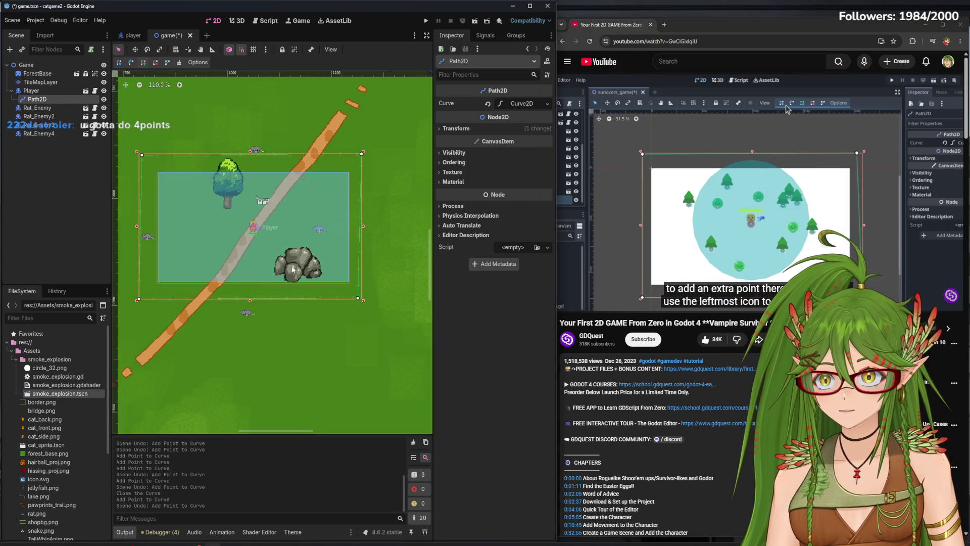
left_click(729, 199)
key("Left")
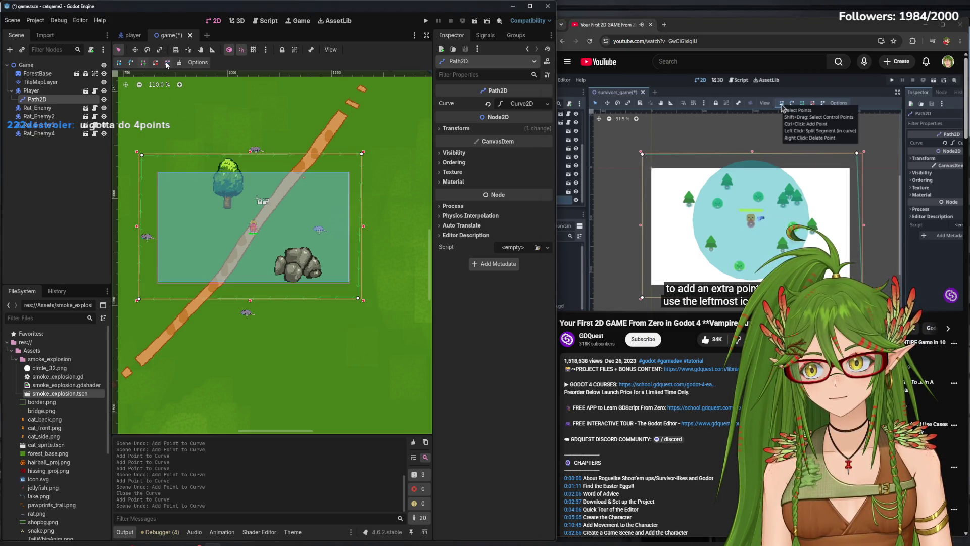
mouse_move(758, 272)
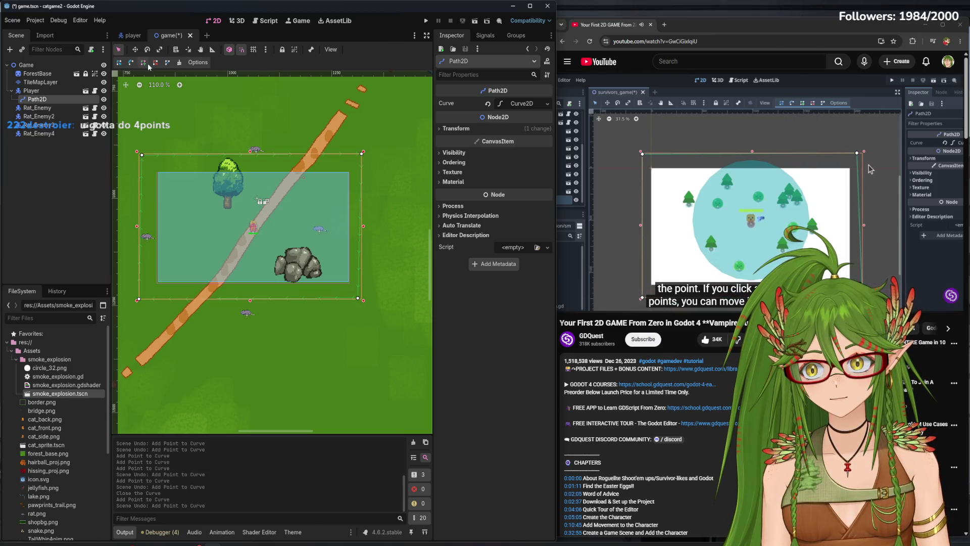
- Square up the rectangle by nudging the bottom-left, top-right and top-left corners, then save
left_click_drag(252, 302, 254, 294)
left_click_drag(347, 286, 351, 290)
key("ctrl+z")
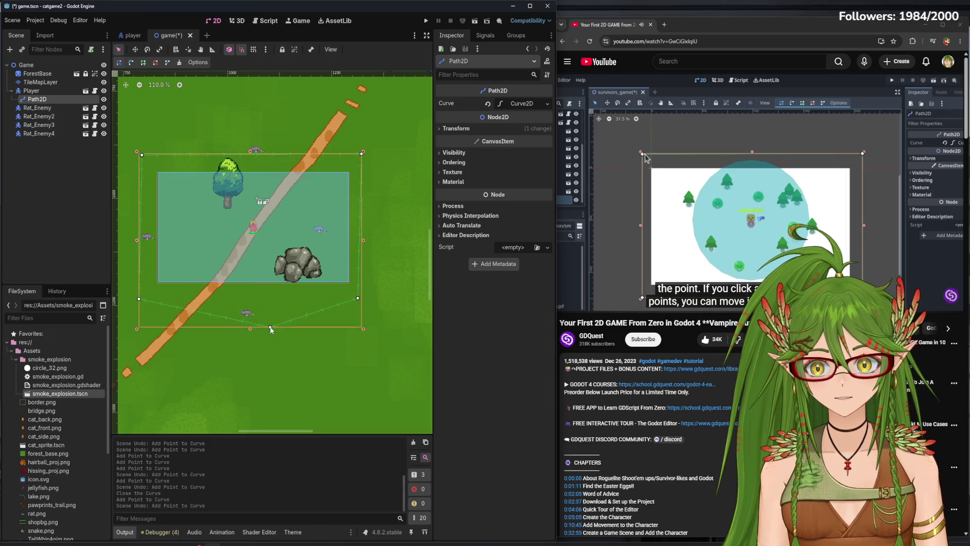
left_click(359, 294)
left_click_drag(139, 301, 141, 292)
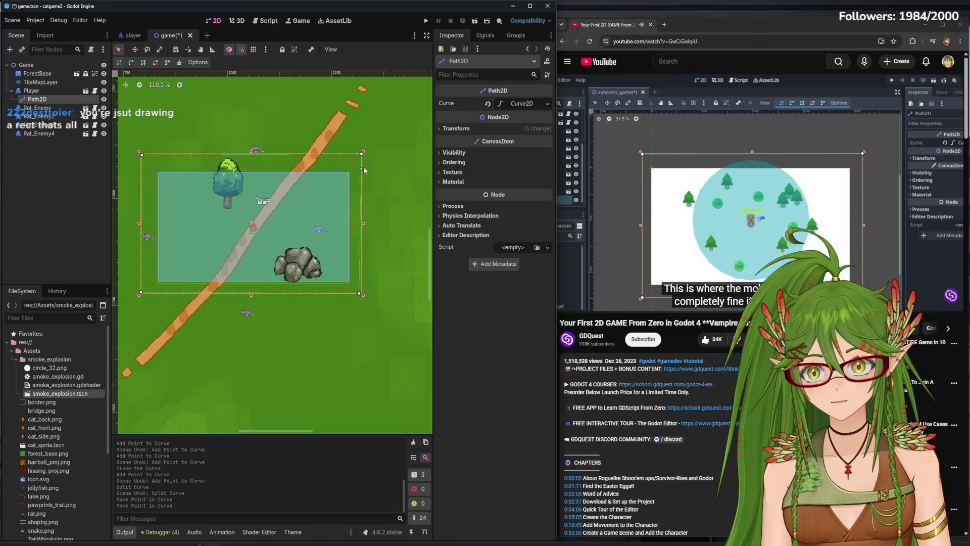
left_click_drag(363, 156, 360, 164)
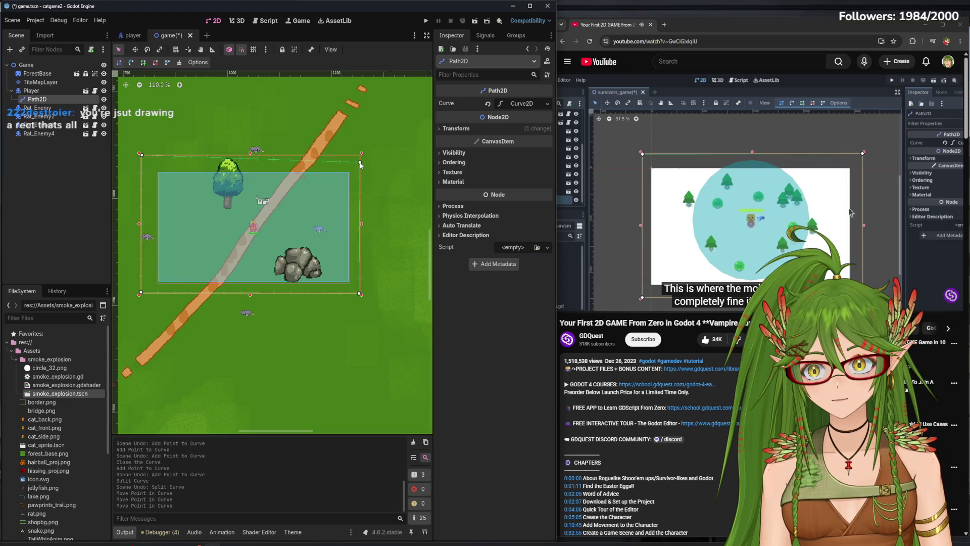
left_click_drag(142, 154, 141, 163)
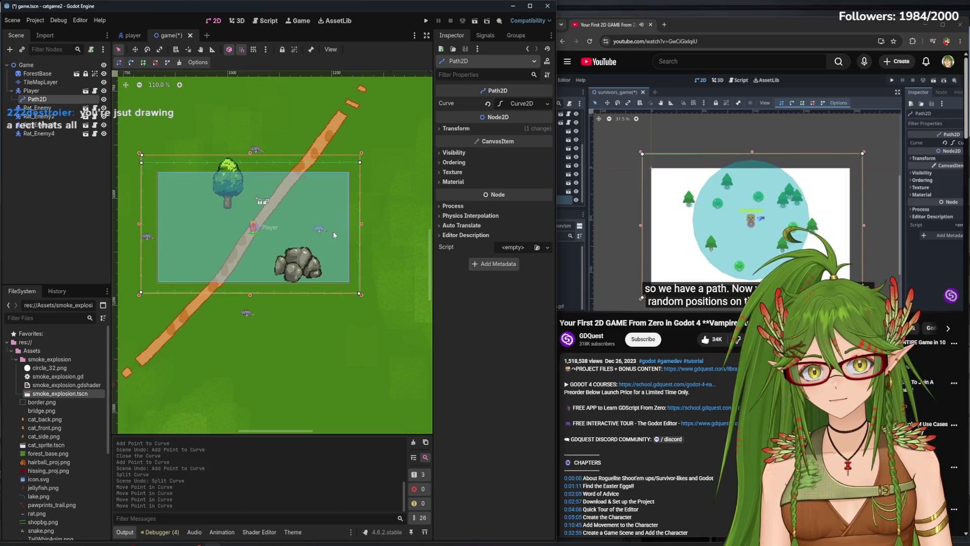
key("ctrl+s")
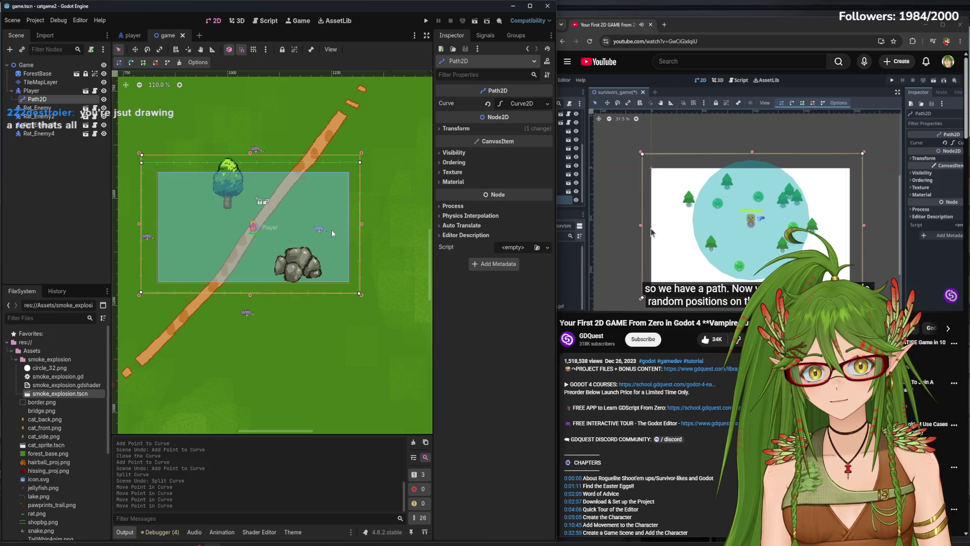
- Delete the stray top-left point, move Path2D back directly under Game, and save
right_click(141, 155)
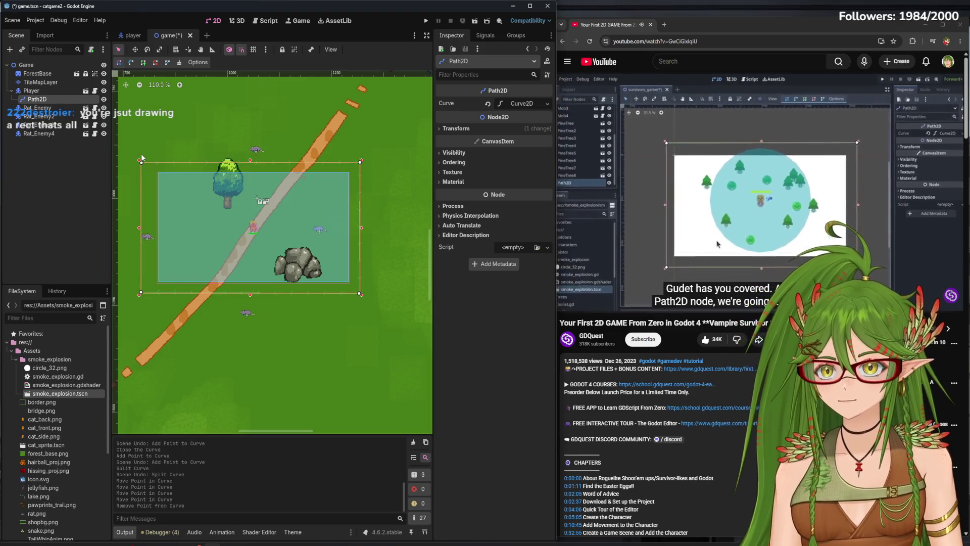
scroll(356, 162, "up", 8)
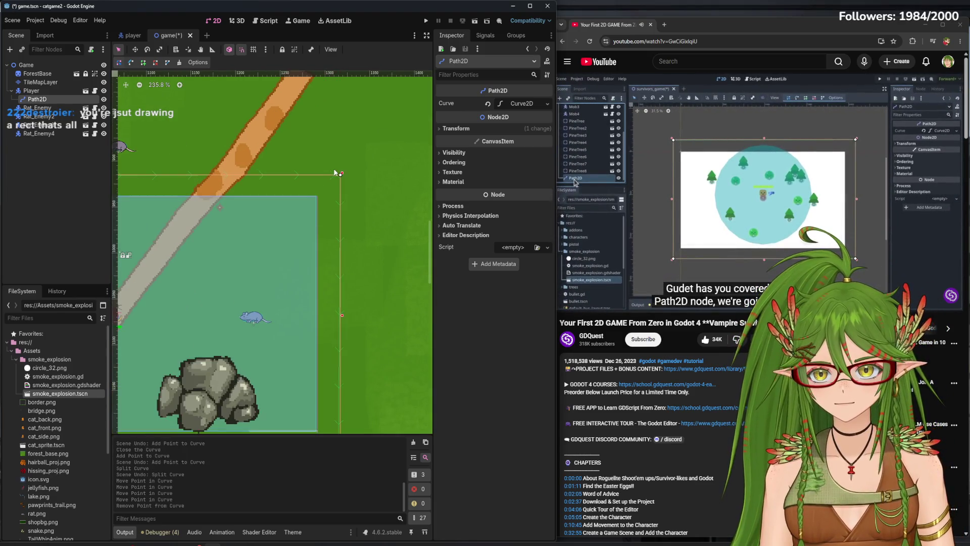
scroll(334, 178, "down", 11)
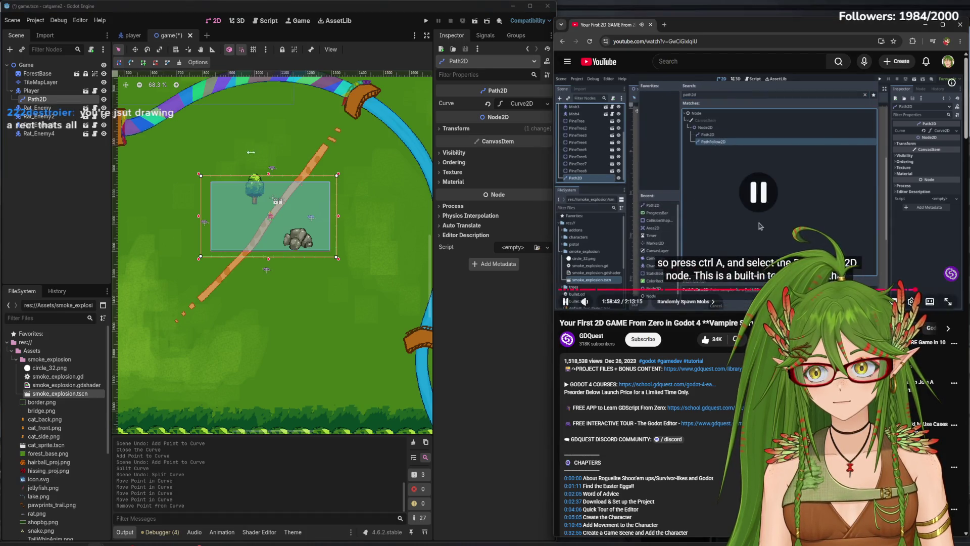
left_click_drag(49, 99, 47, 138)
key("ctrl+s")
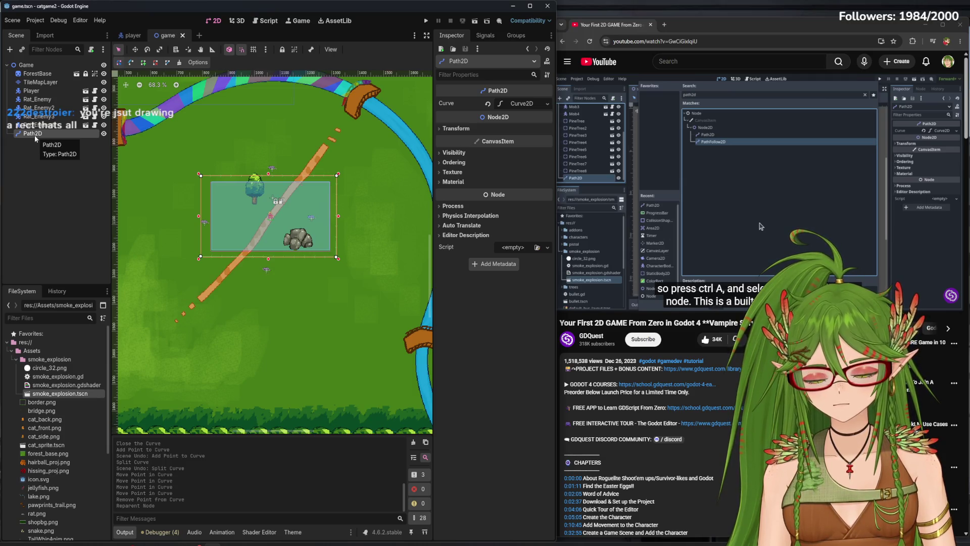
- Add a PathFollow2D child node under Path2D
key("ctrl+a")
key("XF86AudioPlay")
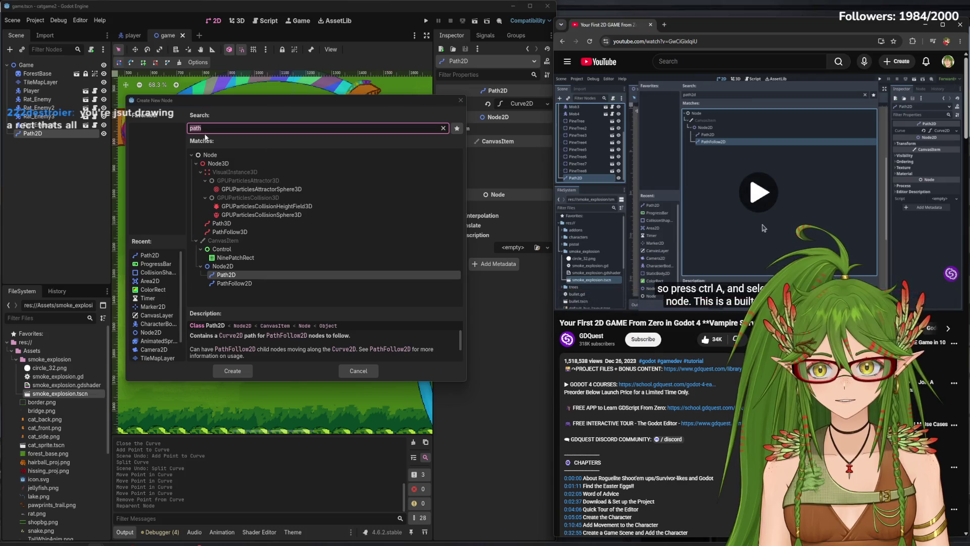
key("XF86AudioPlay")
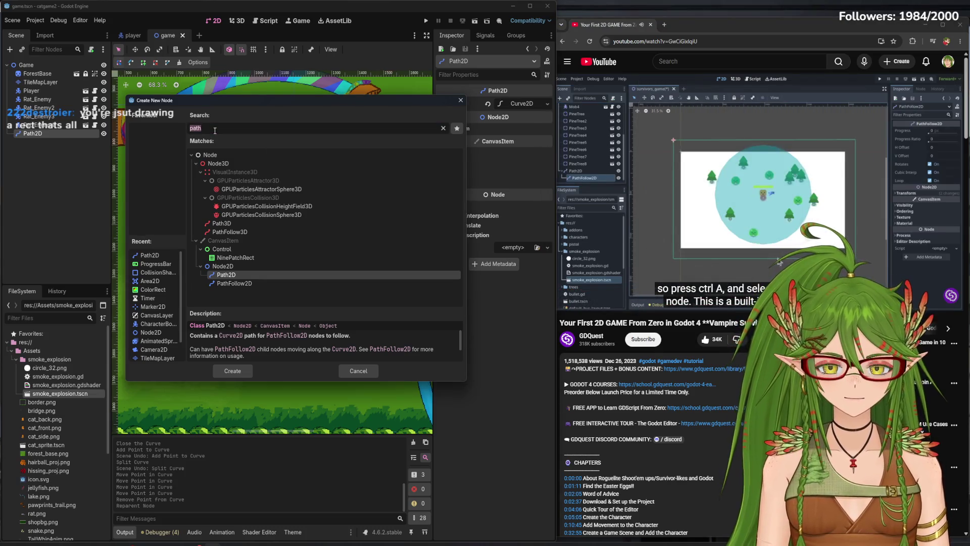
type("pathfol")
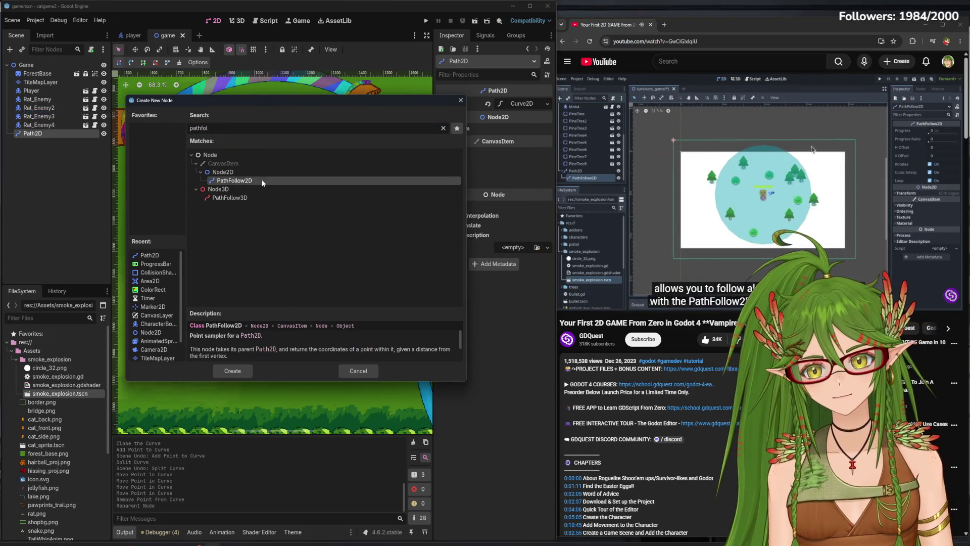
double_click(262, 180)
scroll(222, 200, "up", 3)
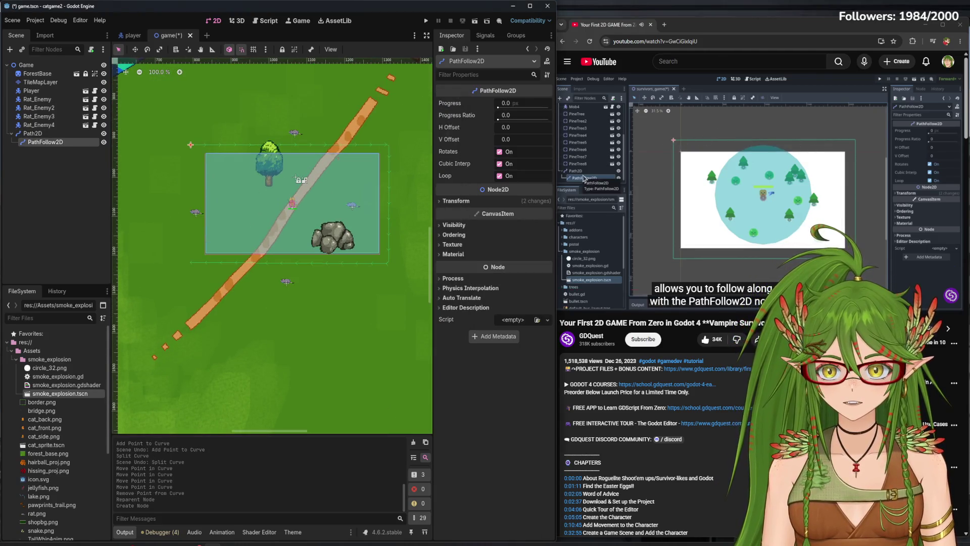
key("XF86AudioPlay")
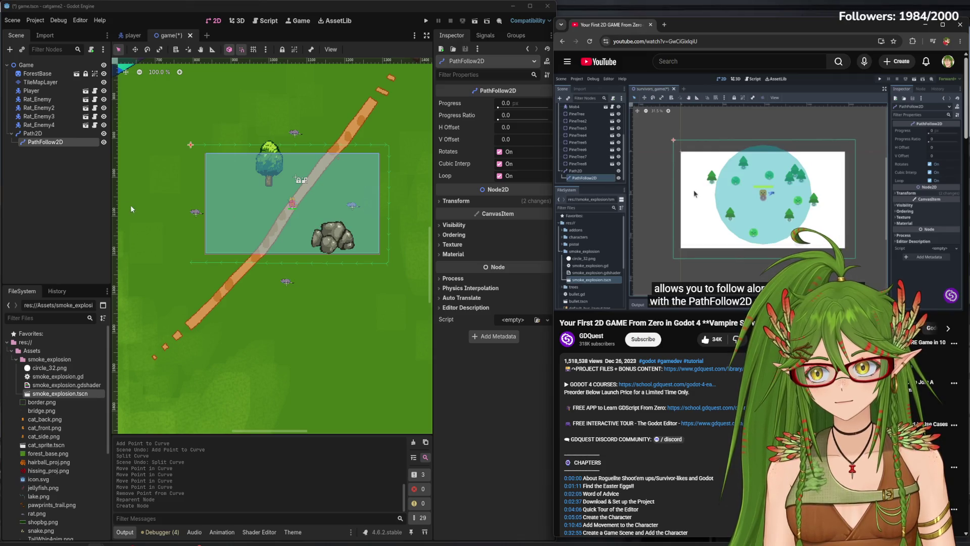
- Add two more points on the left side of the Path2D curve and close it again
left_click(190, 202)
scroll(195, 202, "up", 3)
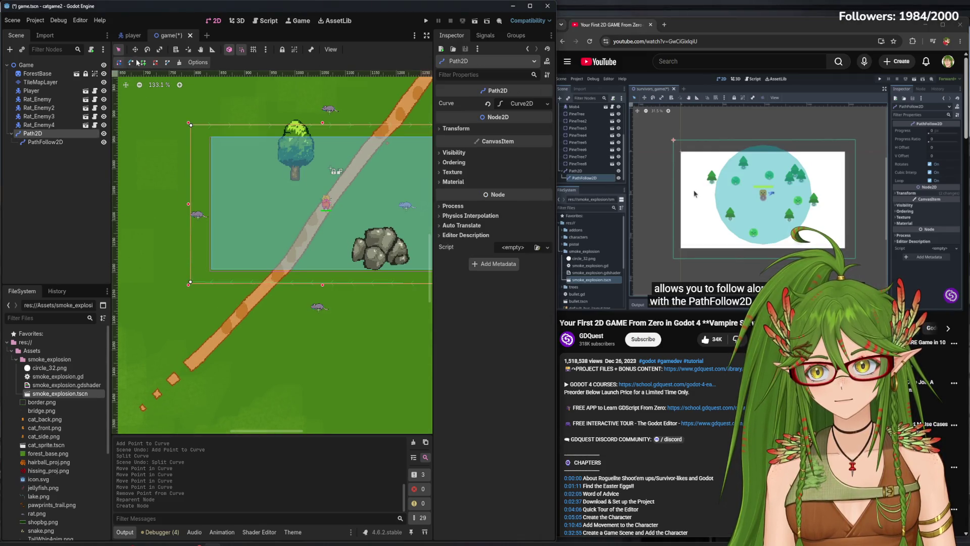
left_click(190, 283)
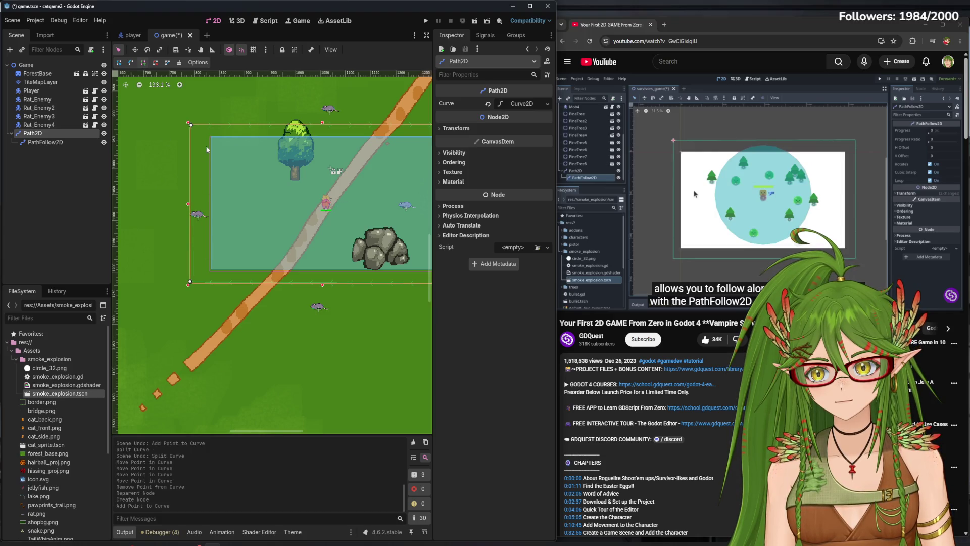
left_click(190, 124)
left_click(167, 64)
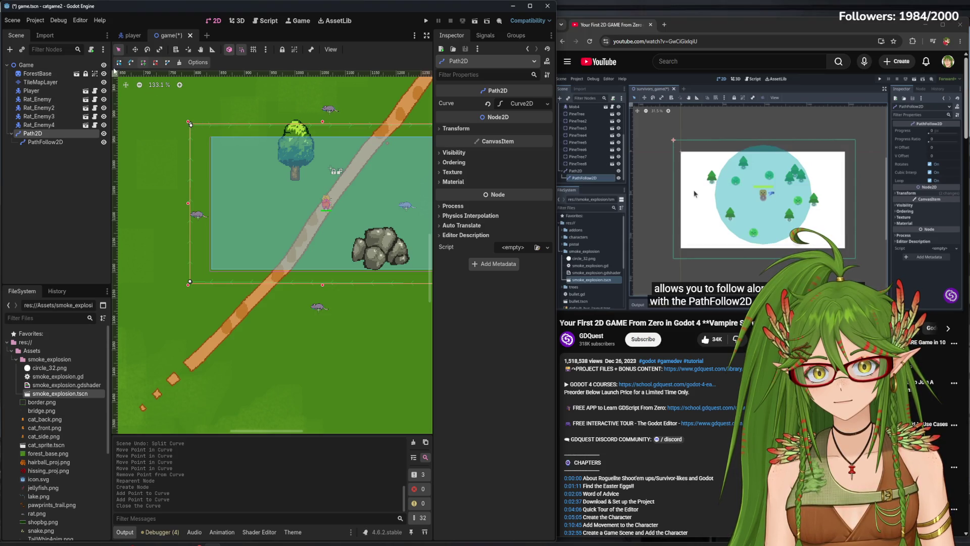
scroll(135, 90, "down", 1)
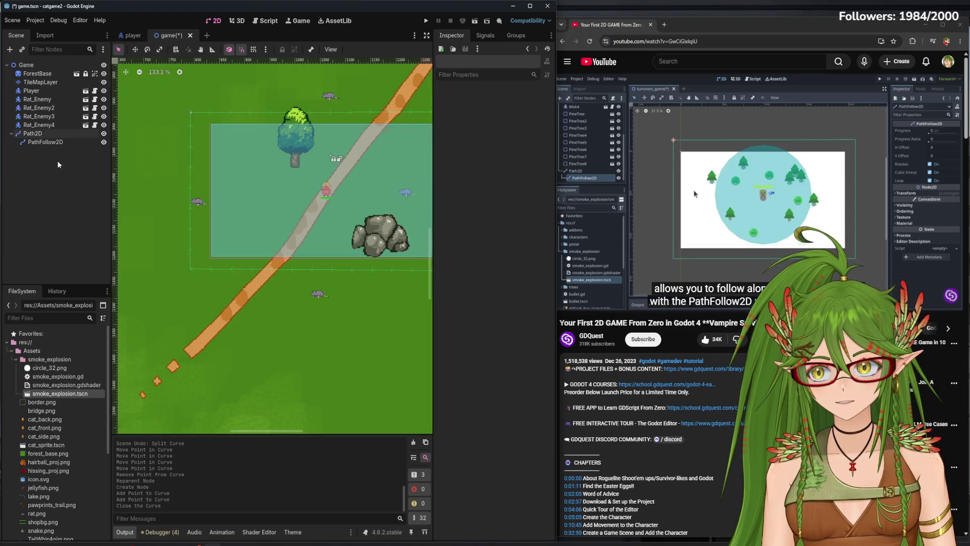
- Move PathFollow2D along the path with its progress sliders, undo the last change, and save
left_click(46, 142)
scroll(253, 225, "down", 6)
key("ctrl+s")
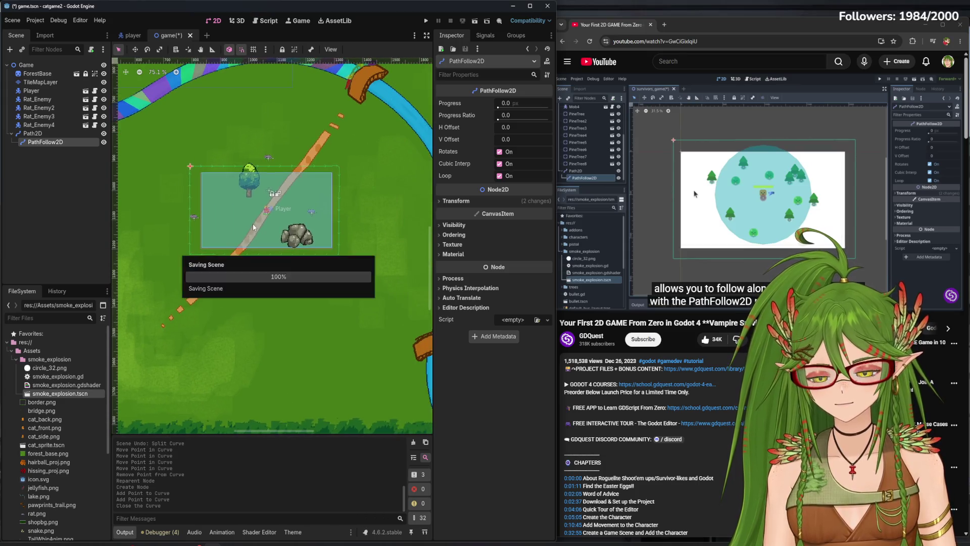
scroll(258, 224, "up", 6)
scroll(358, 149, "up", 5)
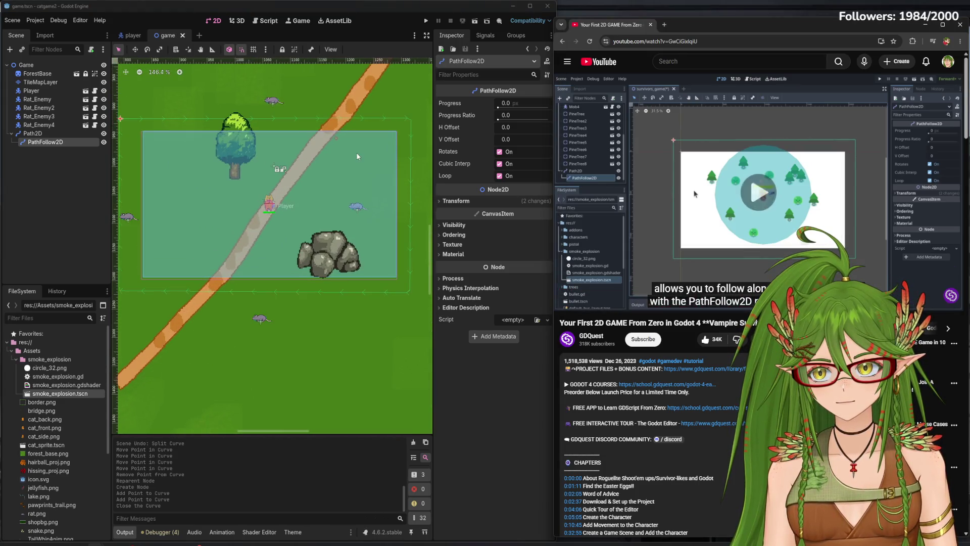
scroll(362, 147, "down", 1)
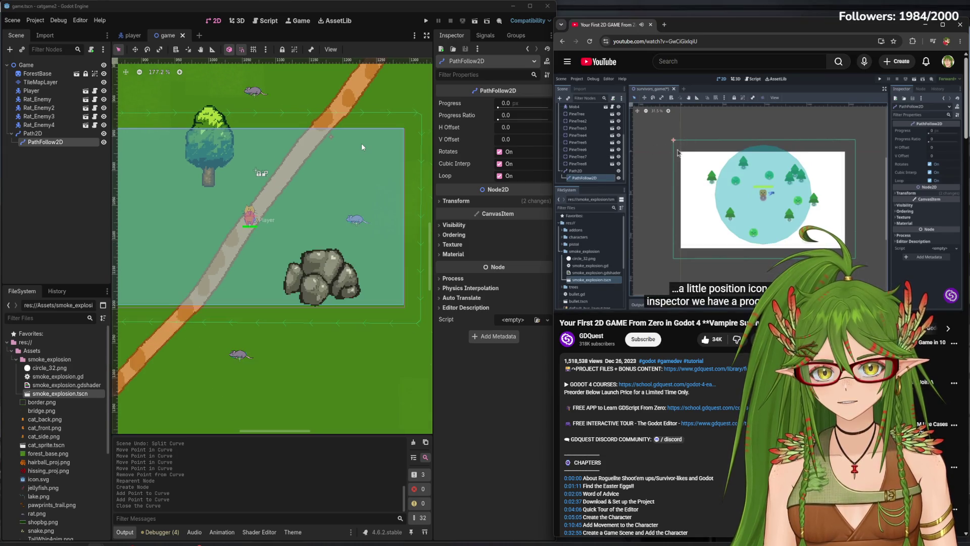
scroll(301, 173, "down", 1)
scroll(302, 173, "down", 1)
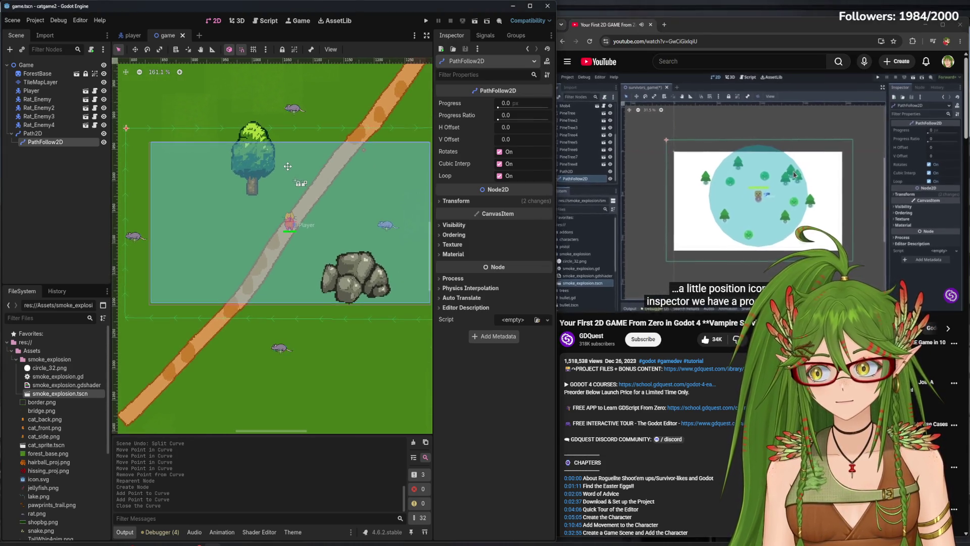
scroll(285, 169, "down", 1)
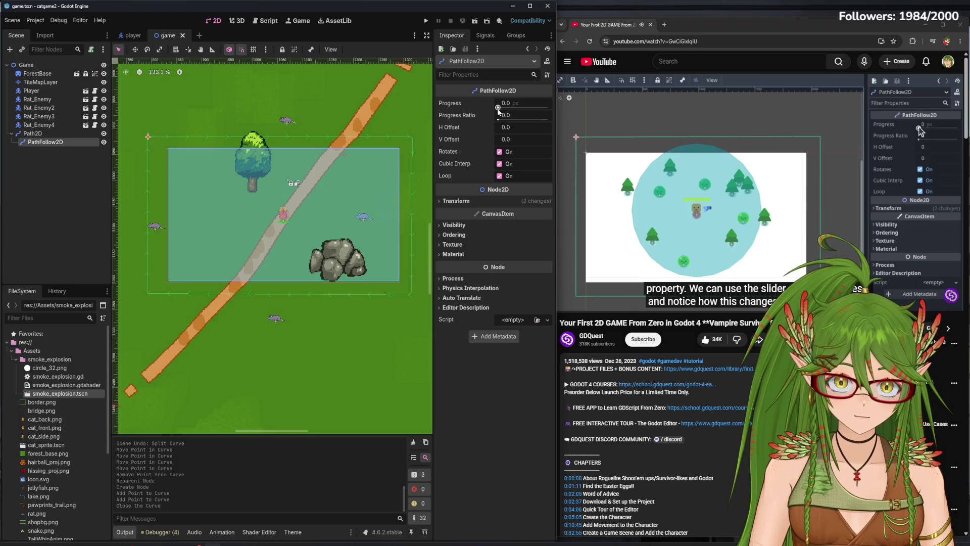
left_click_drag(499, 109, 504, 111)
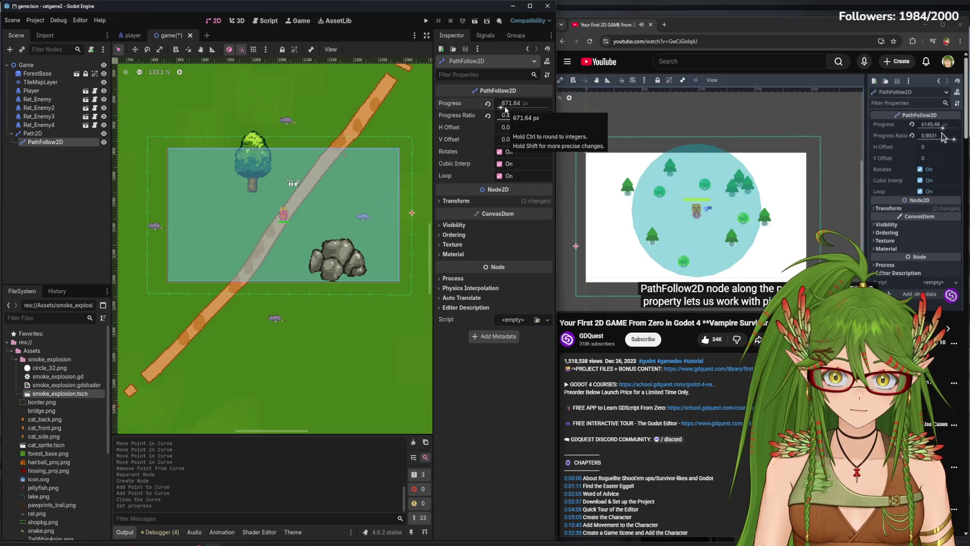
left_click_drag(518, 120, 517, 119)
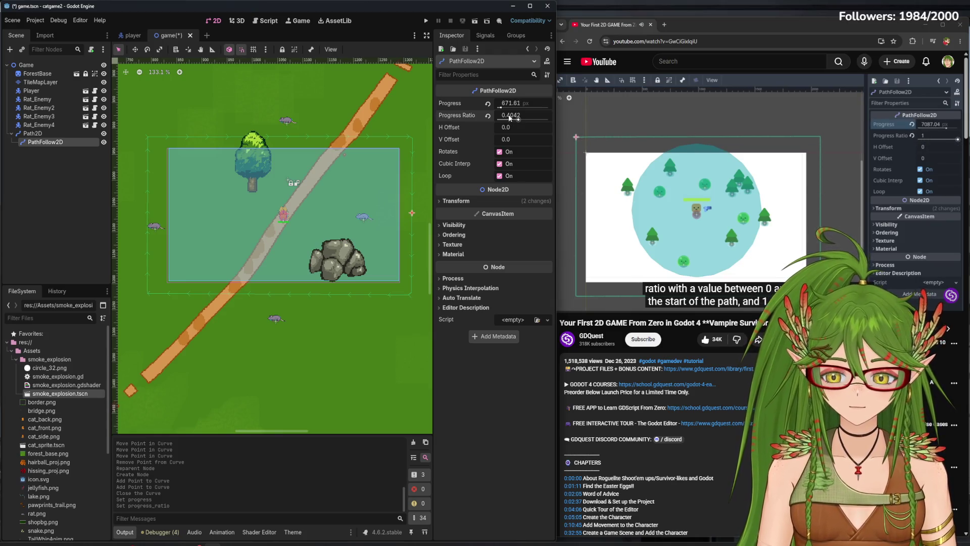
key("ctrl+z")
key("ctrl+s")
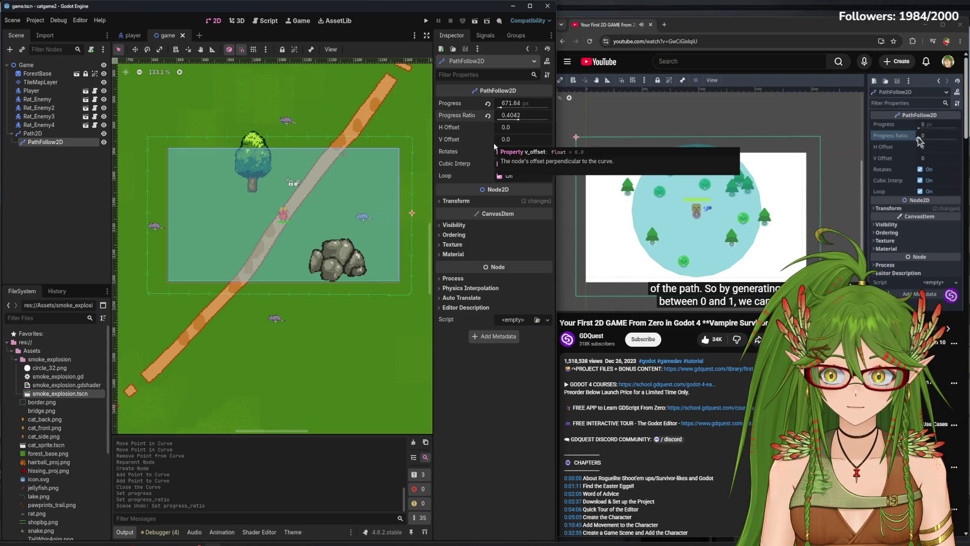
- Scale Path2D to 0.97 horizontally from its left handle and save
left_click(148, 232)
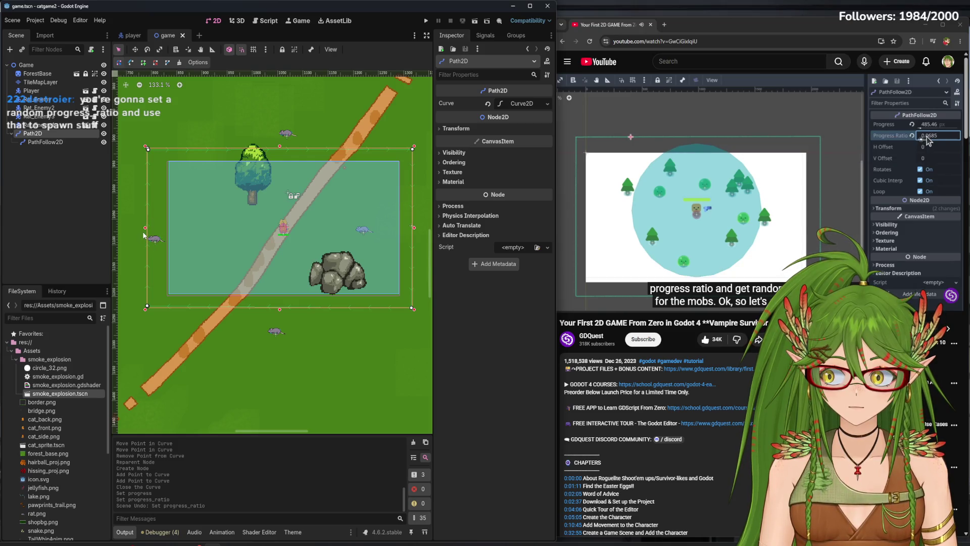
left_click_drag(145, 228, 153, 228)
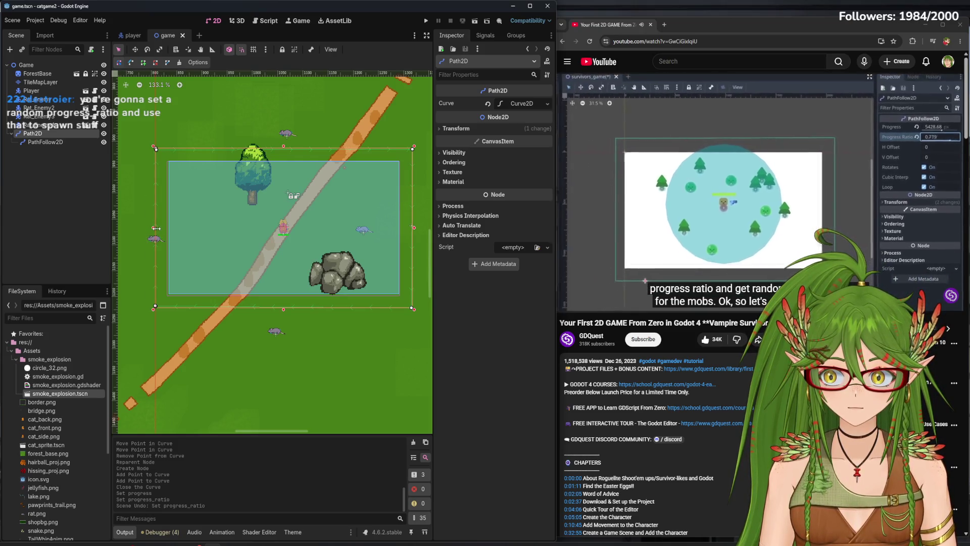
key("ctrl+s")
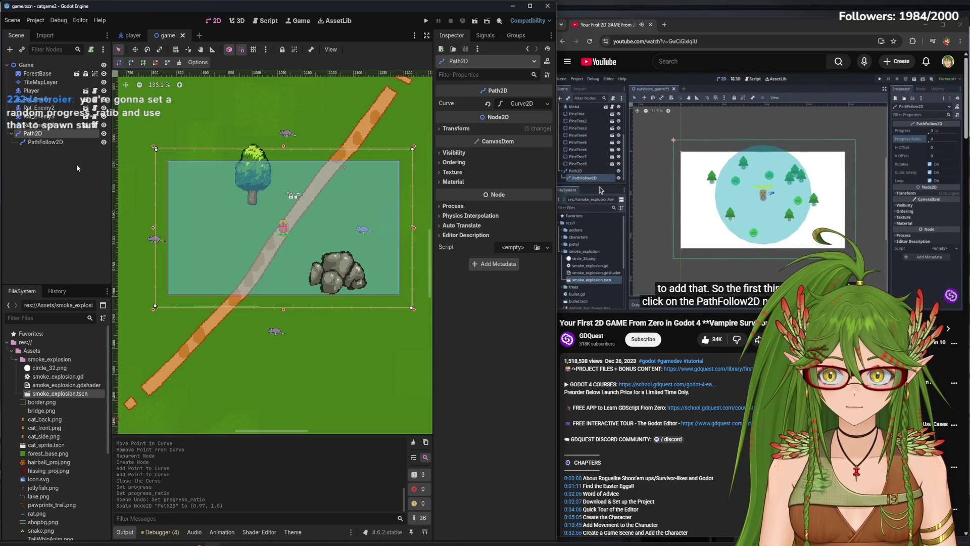
- Give PathFollow2D a unique name and reset its progress to 0, saving the scene
left_click(54, 142)
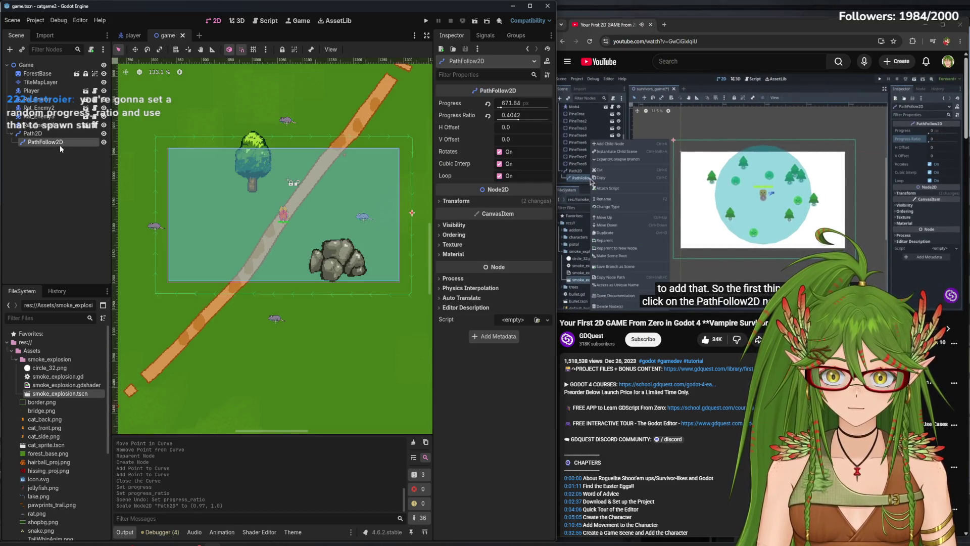
right_click(61, 146)
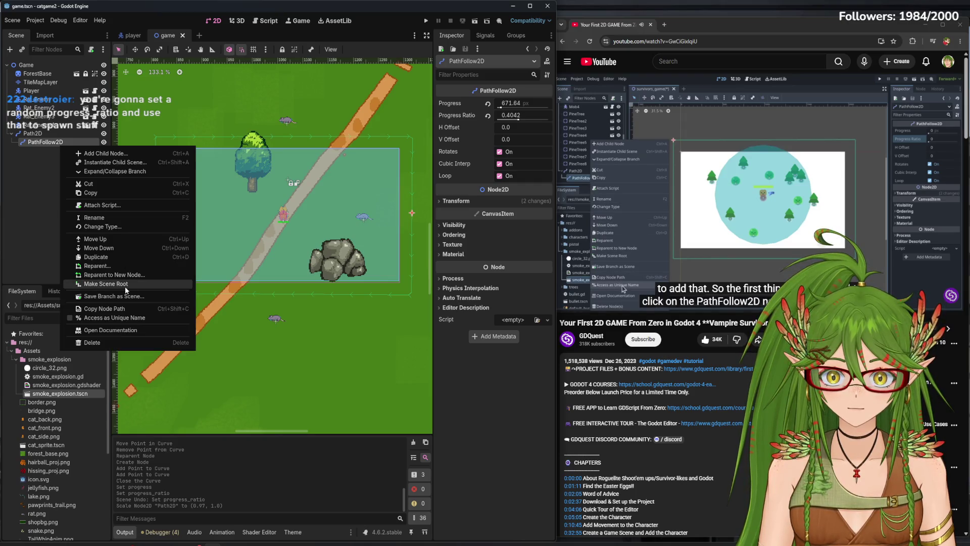
left_click(121, 318)
left_click(77, 209)
key("ctrl+s")
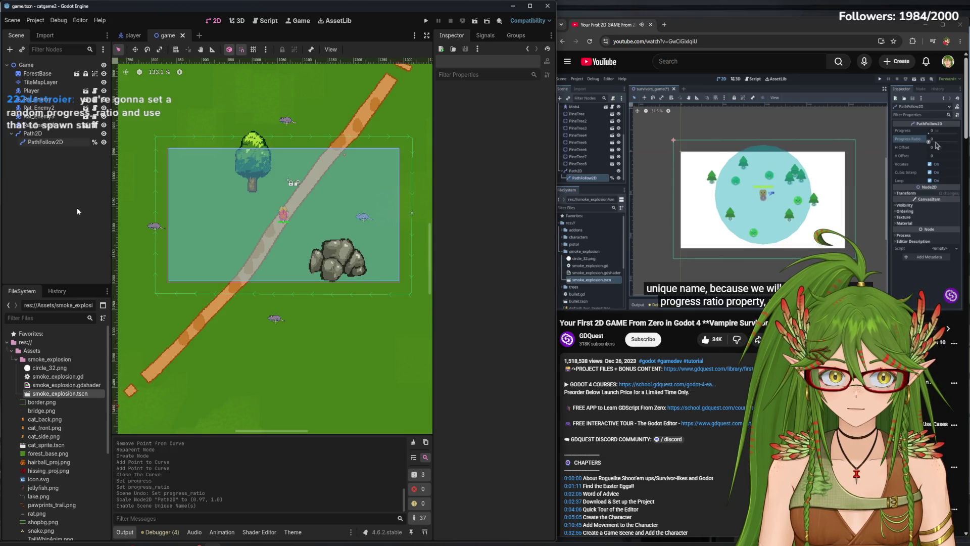
left_click(45, 142)
left_click(487, 104)
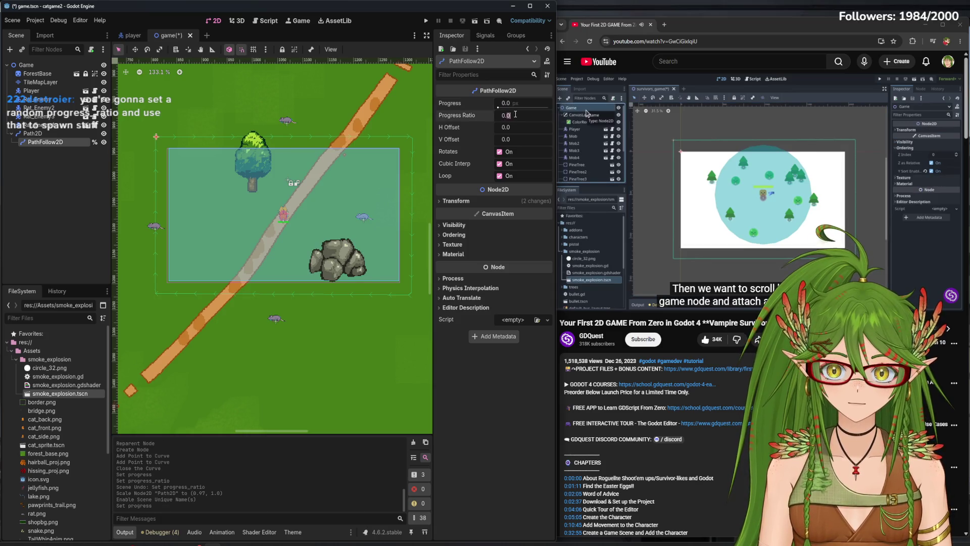
key("ctrl+s")
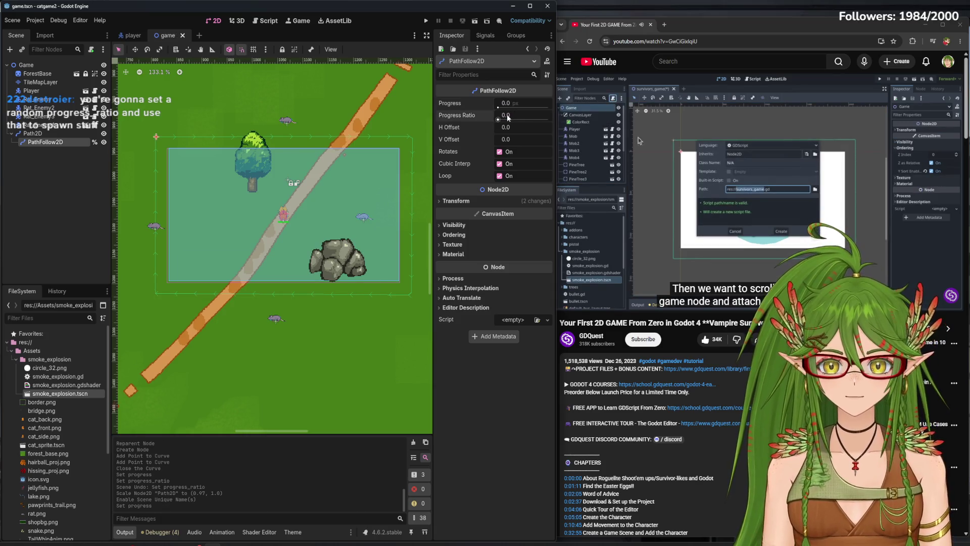
- Attach a new game.gd script to the Game root node
left_click(37, 66)
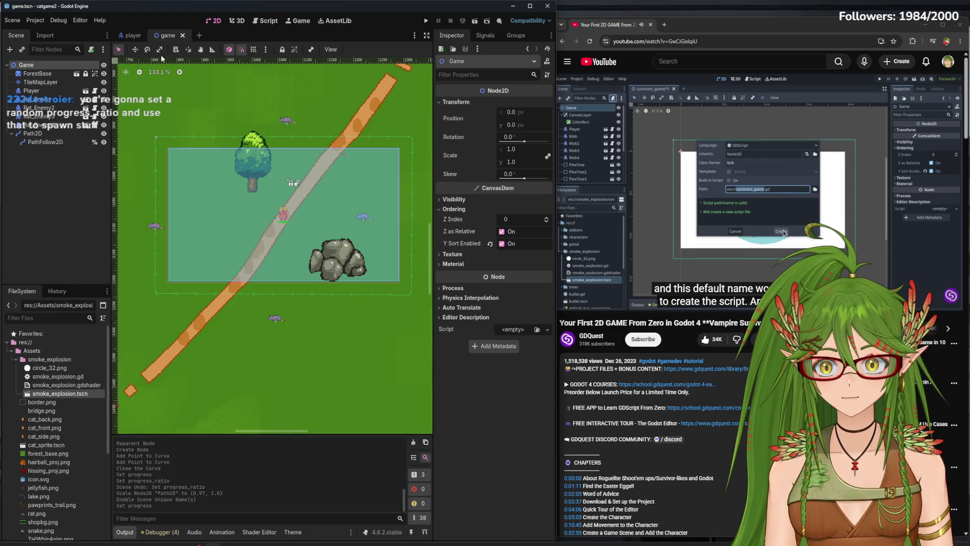
left_click(91, 49)
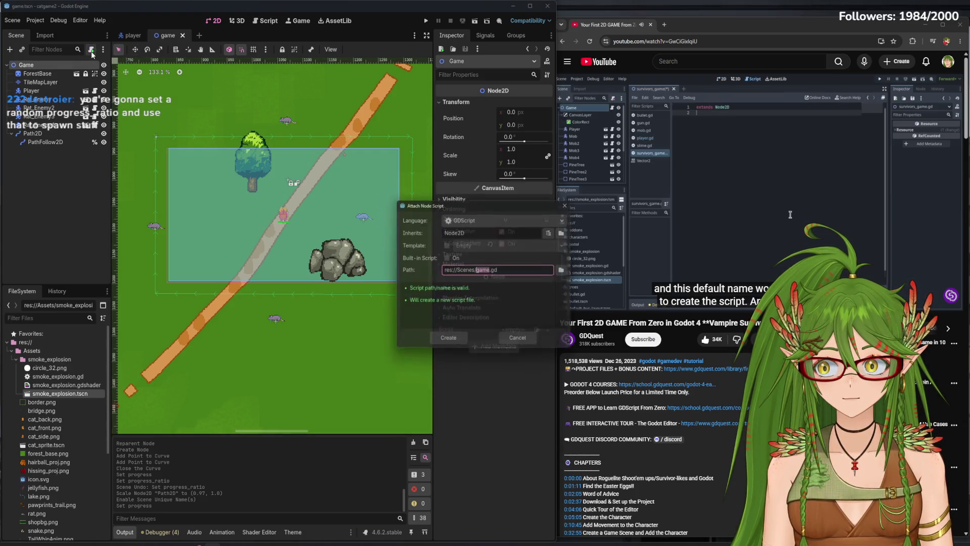
left_click(443, 341)
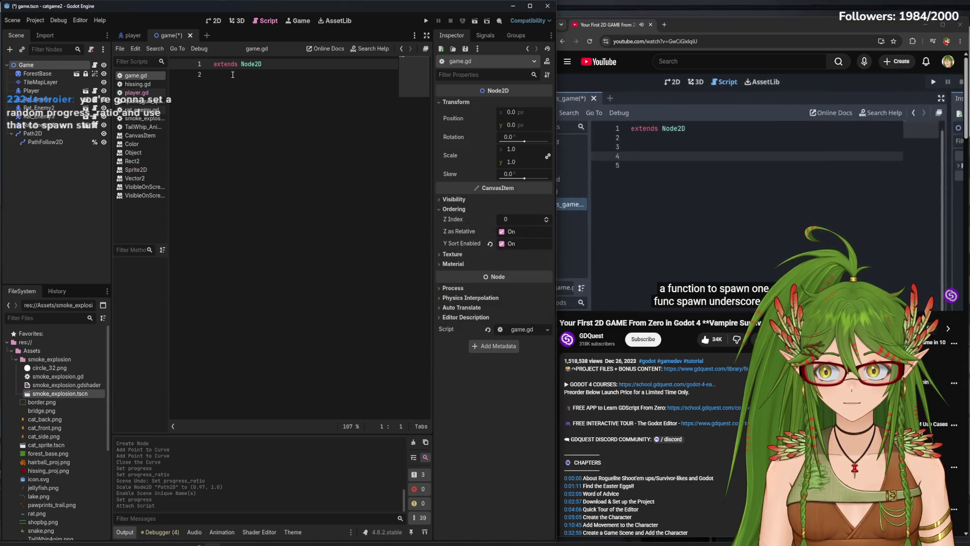
- Define a spawn_mob() function that preloads the rat_enemy scene
key("Return")
key("Return")
type("f")
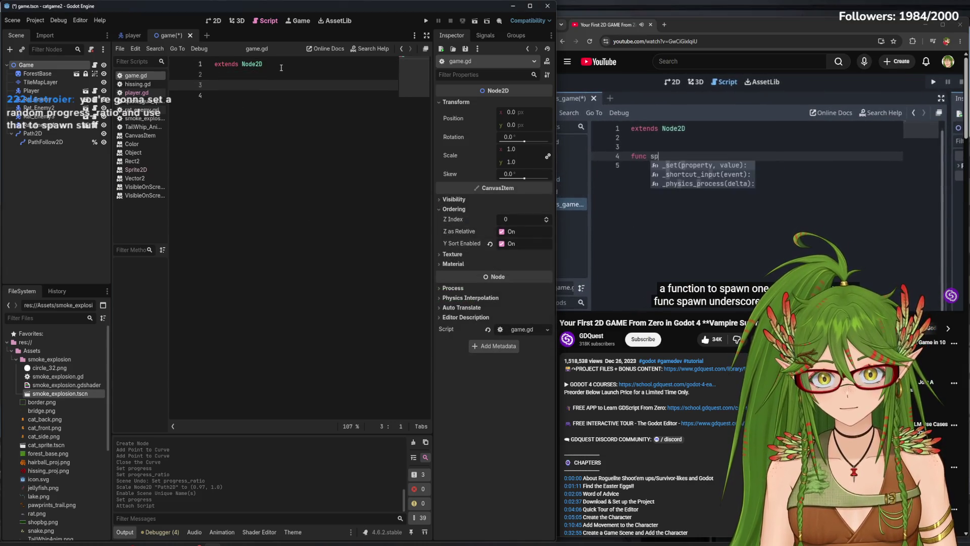
type("wn_mob():")
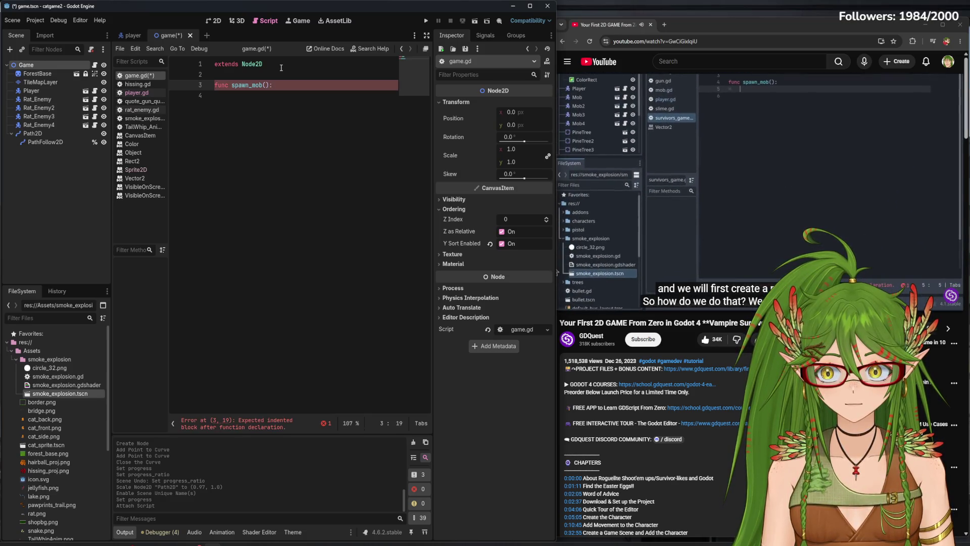
key("Return")
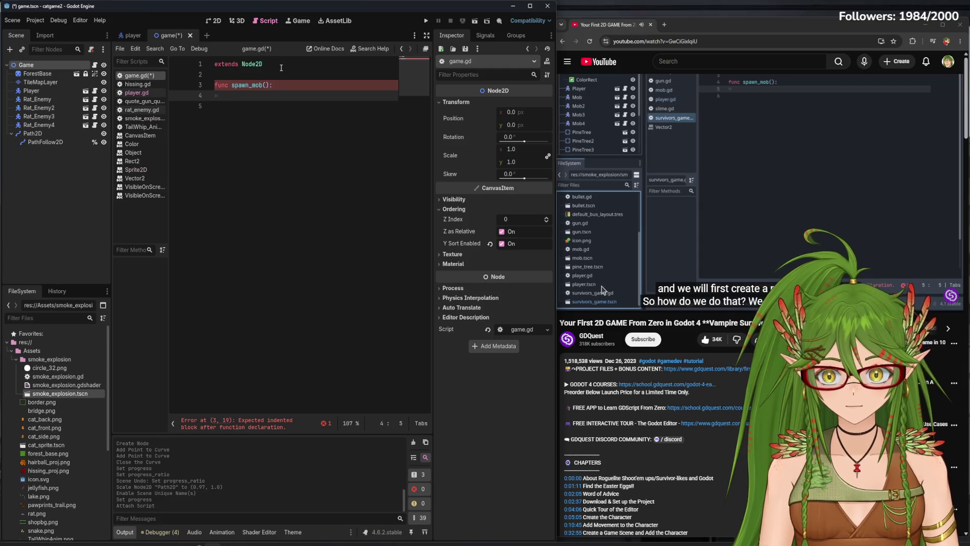
scroll(49, 435, "down", 5)
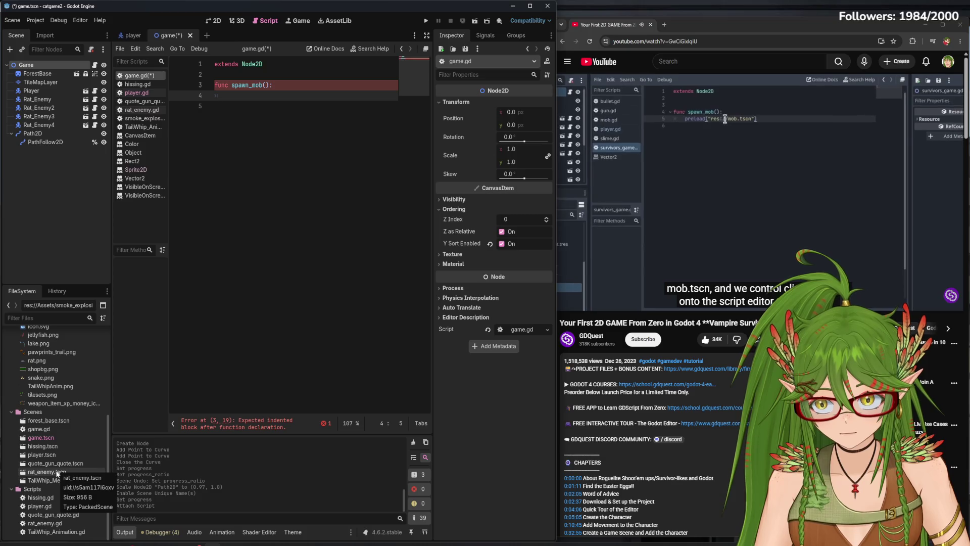
mouse_move(57, 473)
left_mouse_down()
mouse_move(238, 219)
mouse_move(237, 96)
left_mouse_up()
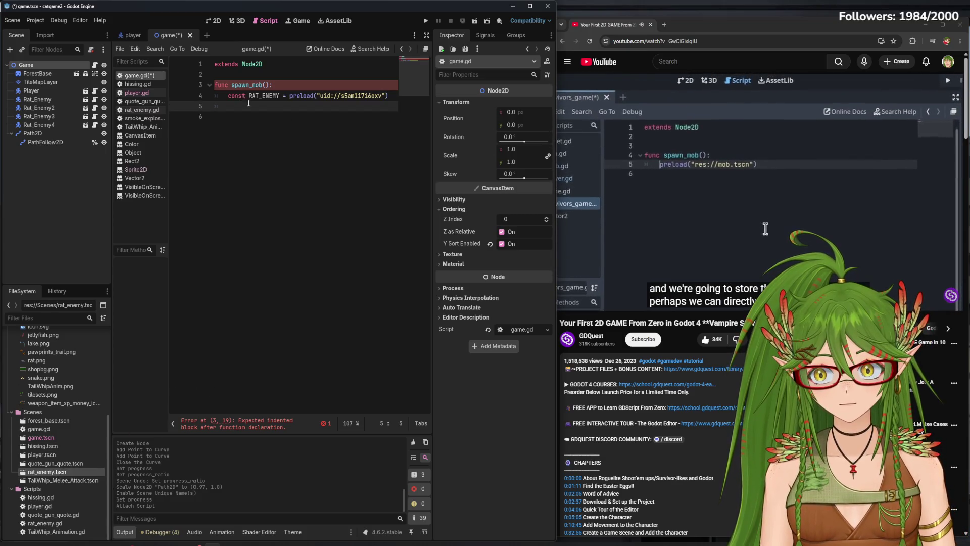
- Change the const on line 4 to var and save the script
left_click(240, 96)
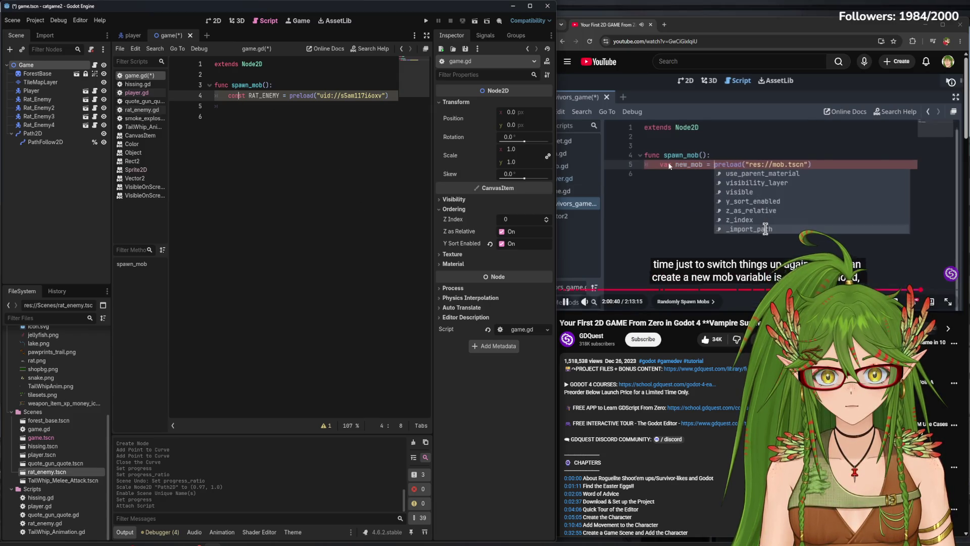
left_click(766, 229)
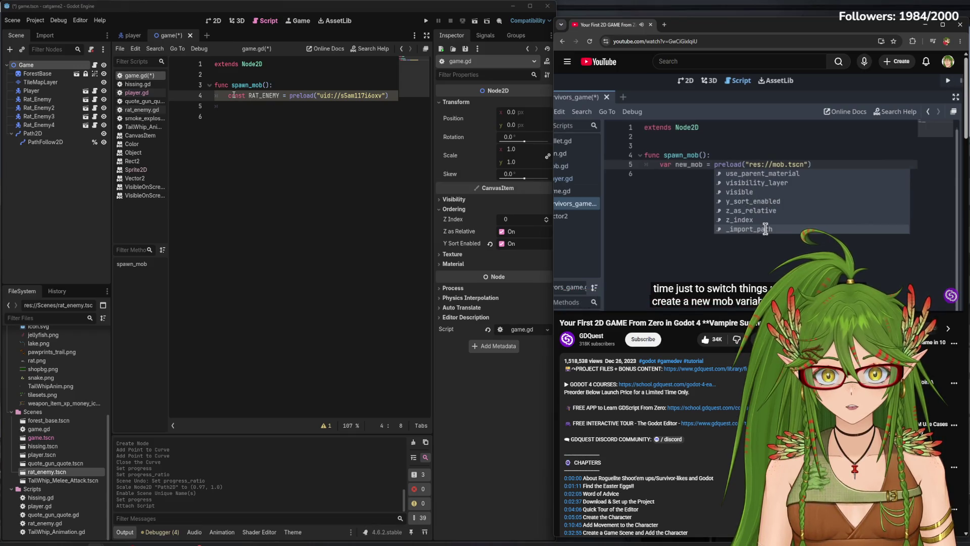
double_click(234, 95)
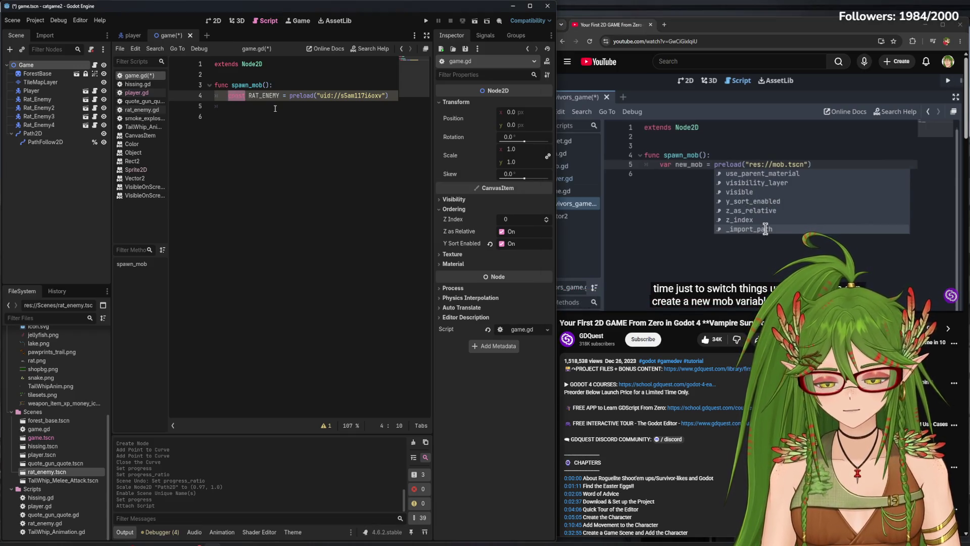
type("var")
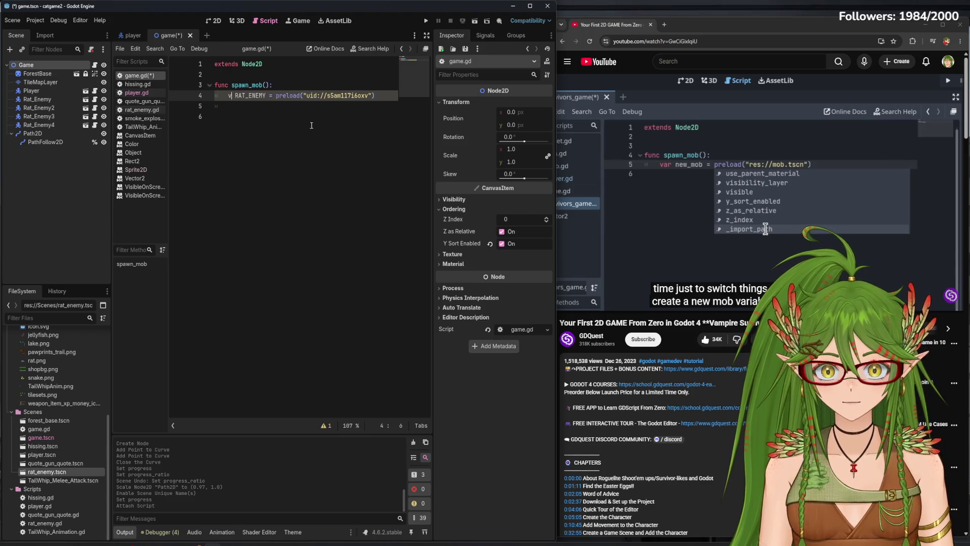
left_click(710, 162)
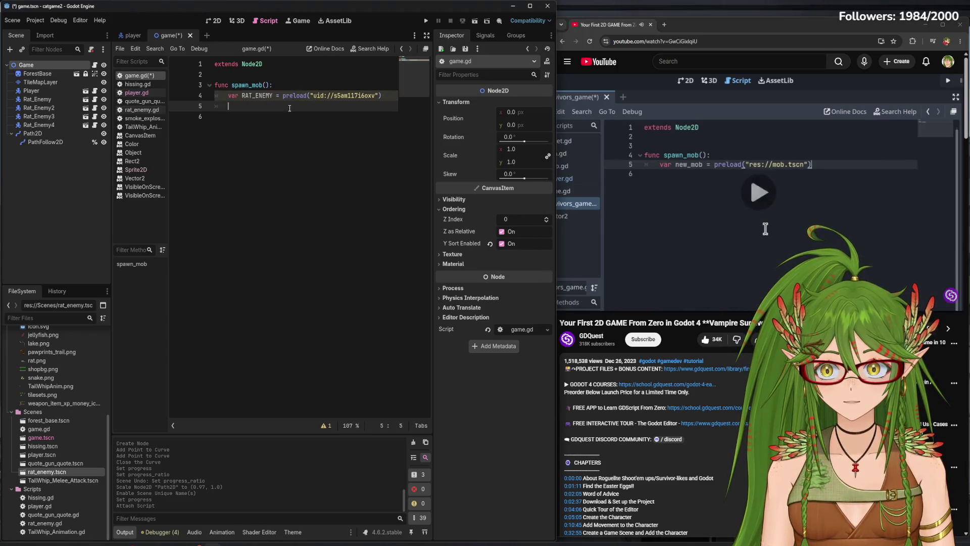
key("ctrl+s")
- Append .instantiate() to the RAT_ENEMY preload line and save game.gd
double_click(263, 96)
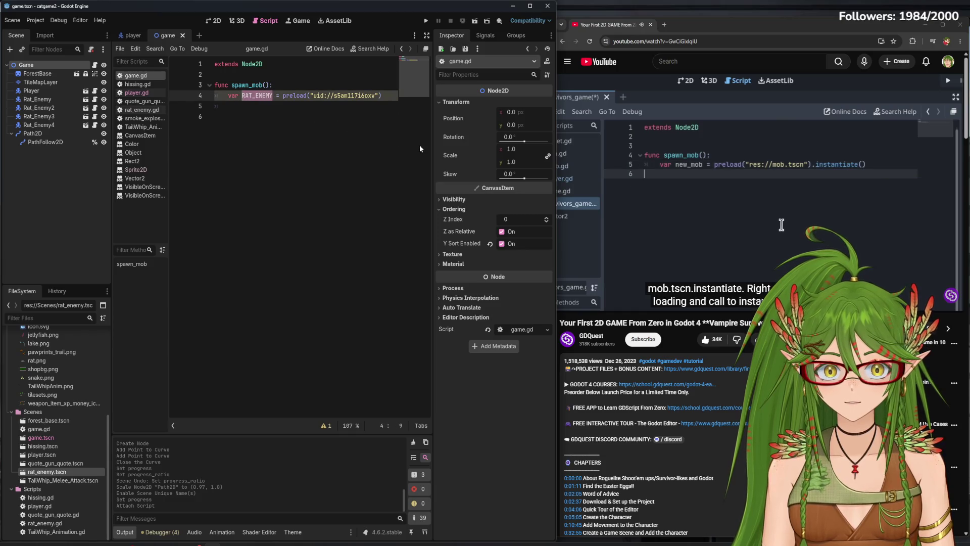
left_click(386, 96)
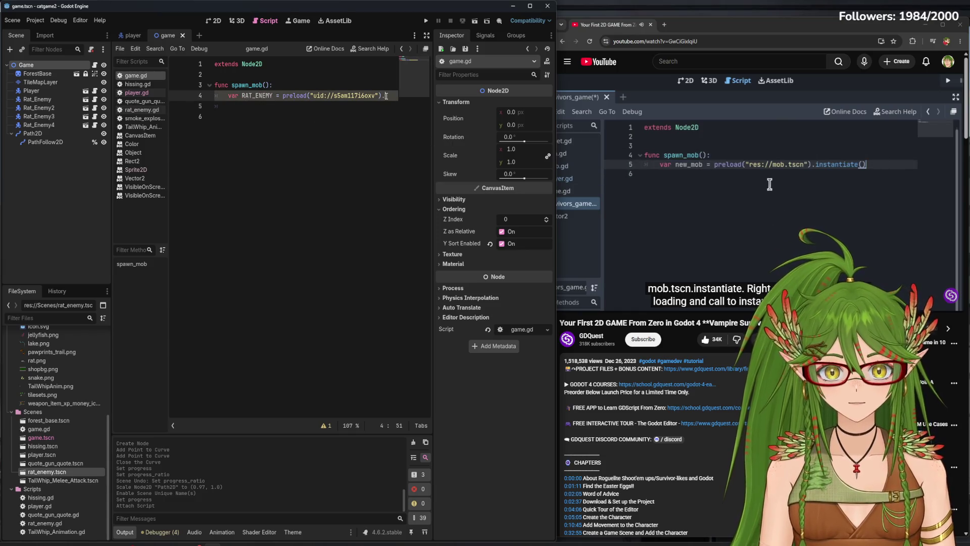
type(".instantia")
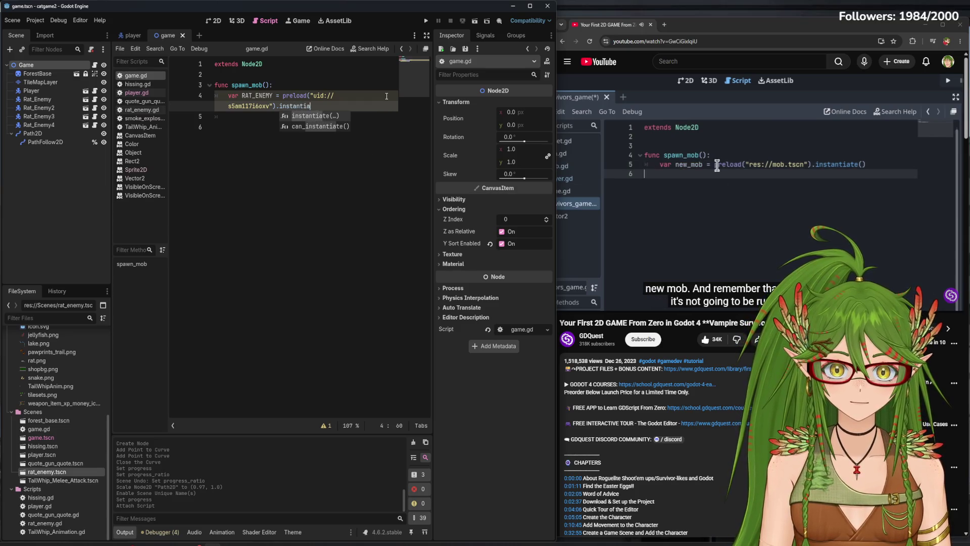
key("Return")
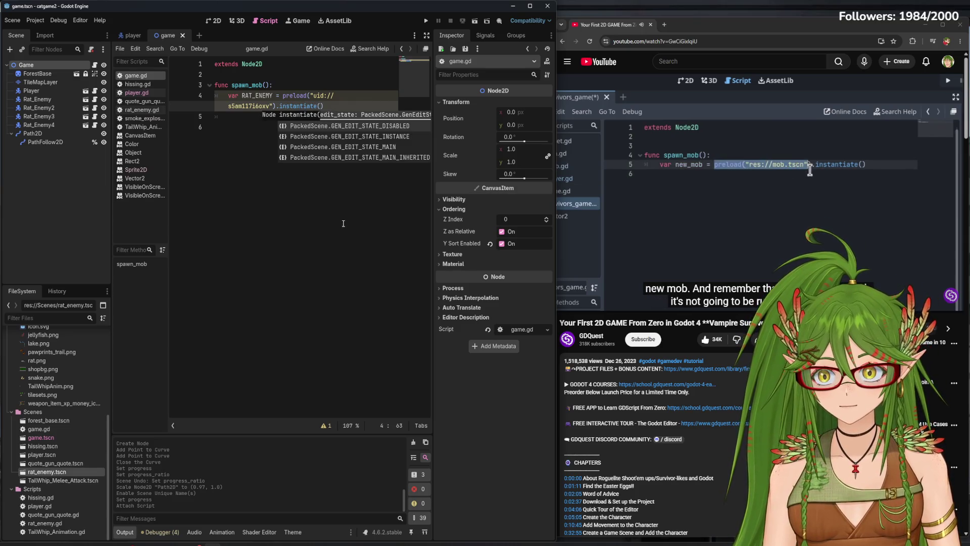
left_click(335, 112)
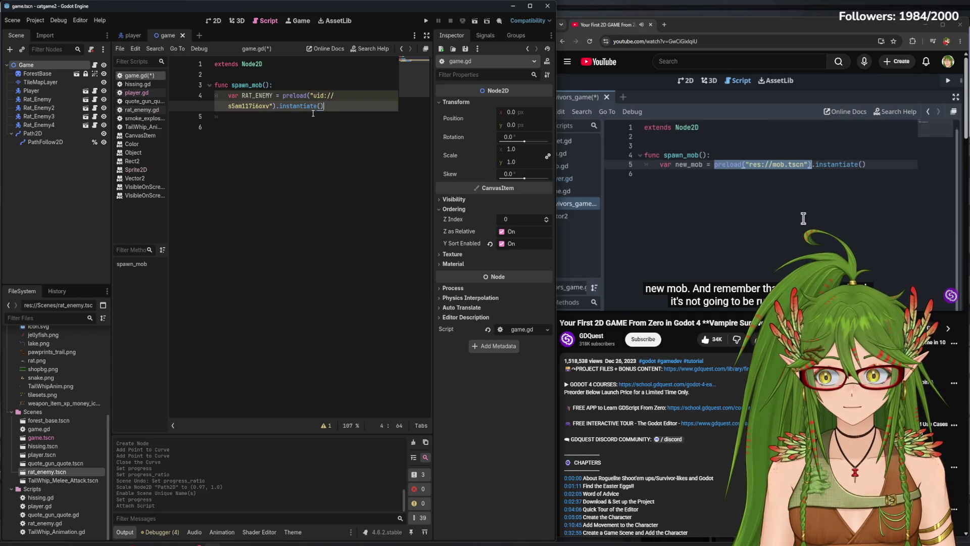
left_click_drag(273, 96, 241, 96)
left_click(344, 120)
key("ctrl+s")
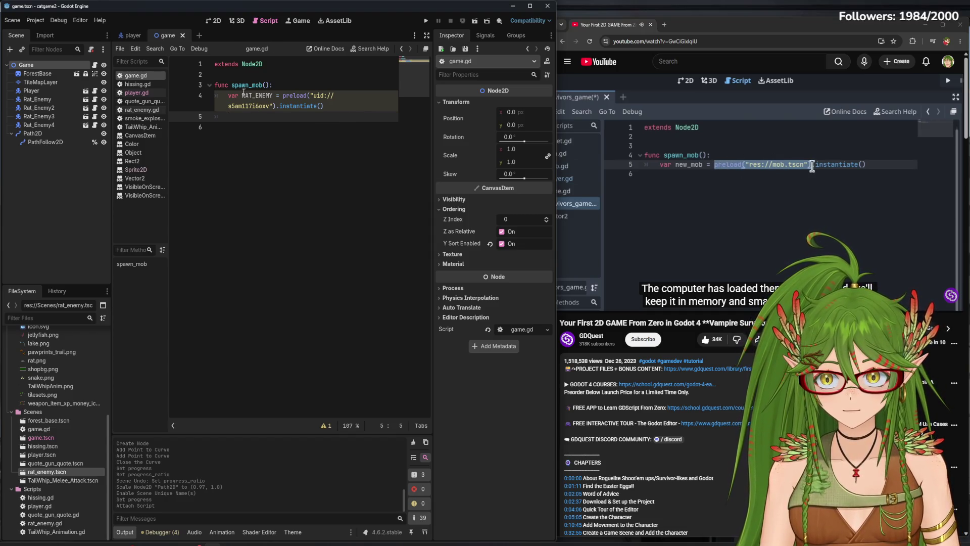
left_click(244, 93)
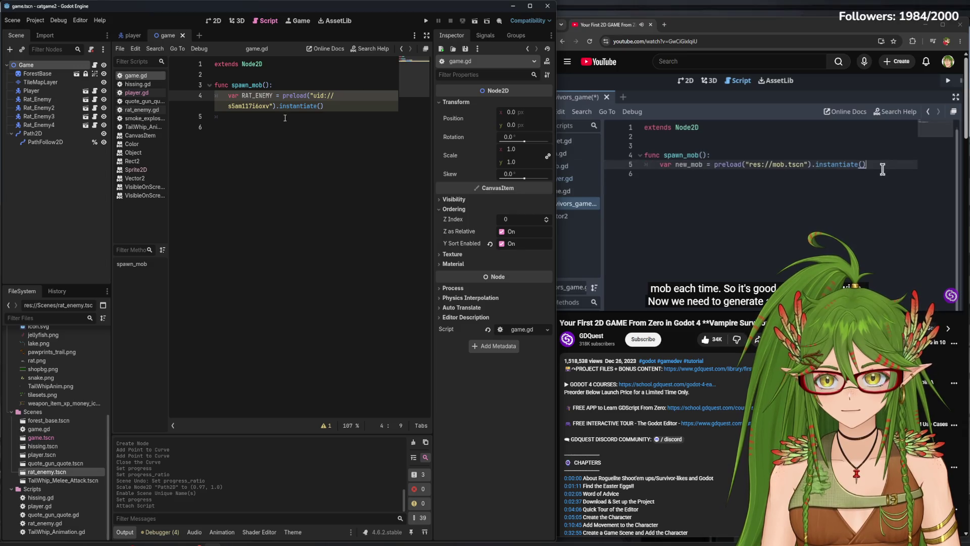
- Add a spawn_mob line setting %PathFollow2D.progress_ration to randf()
left_click(285, 117)
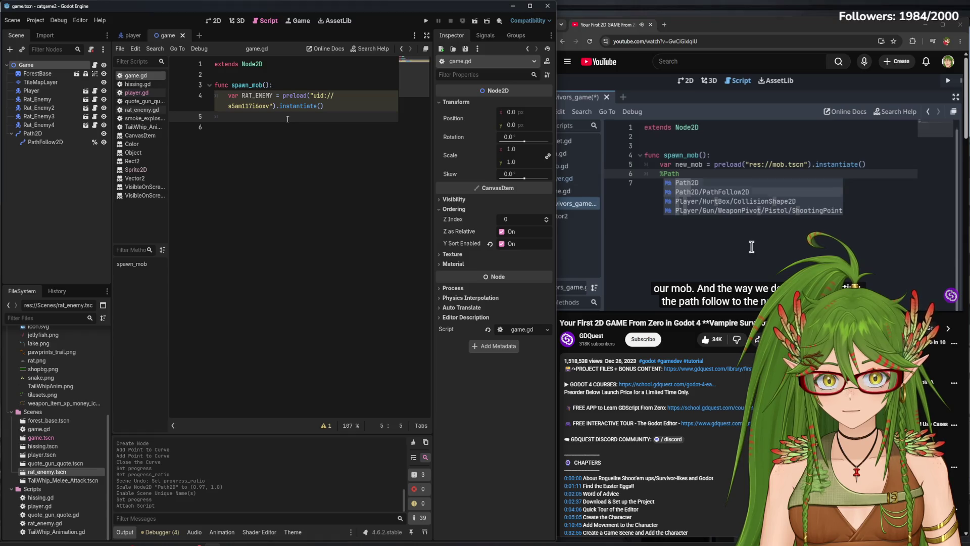
type("%")
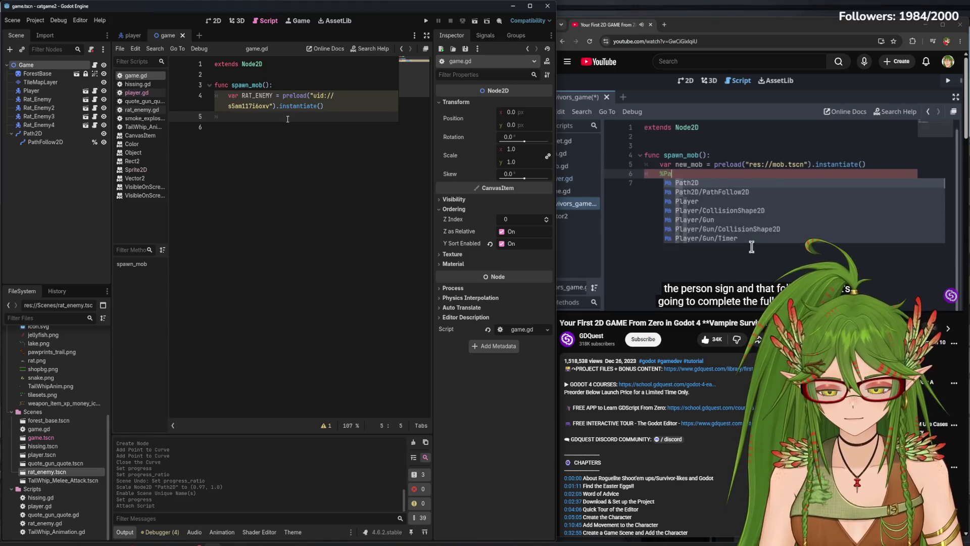
type("Path")
key("Return")
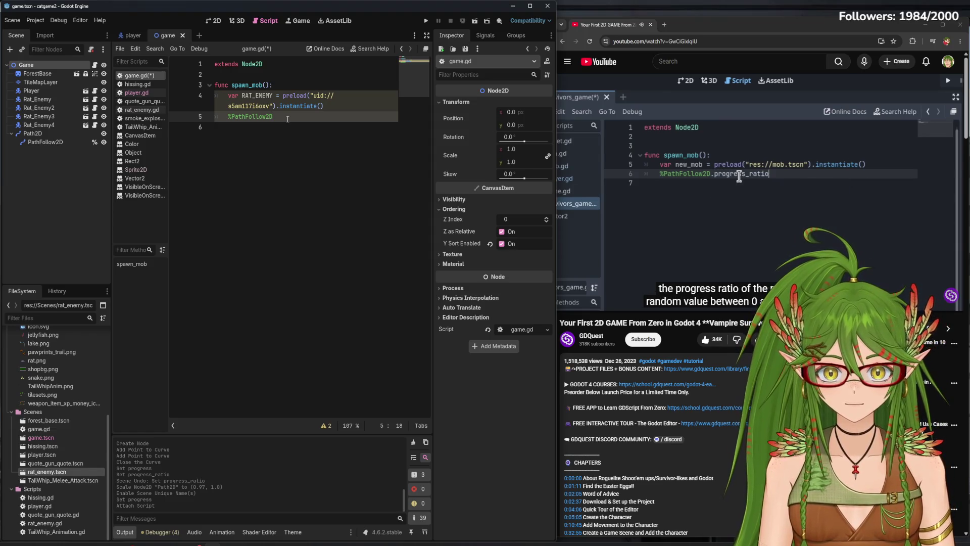
type(".progr")
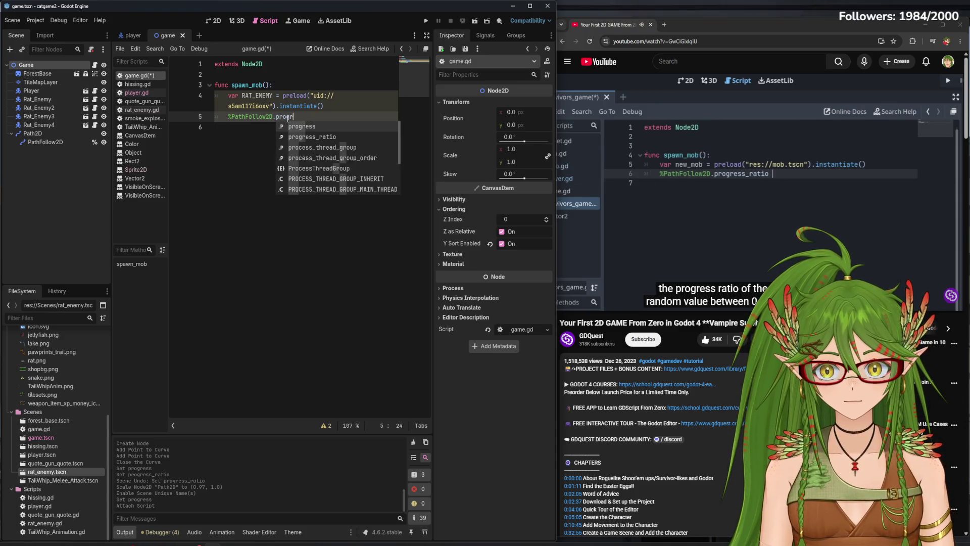
type("ess_ration = ")
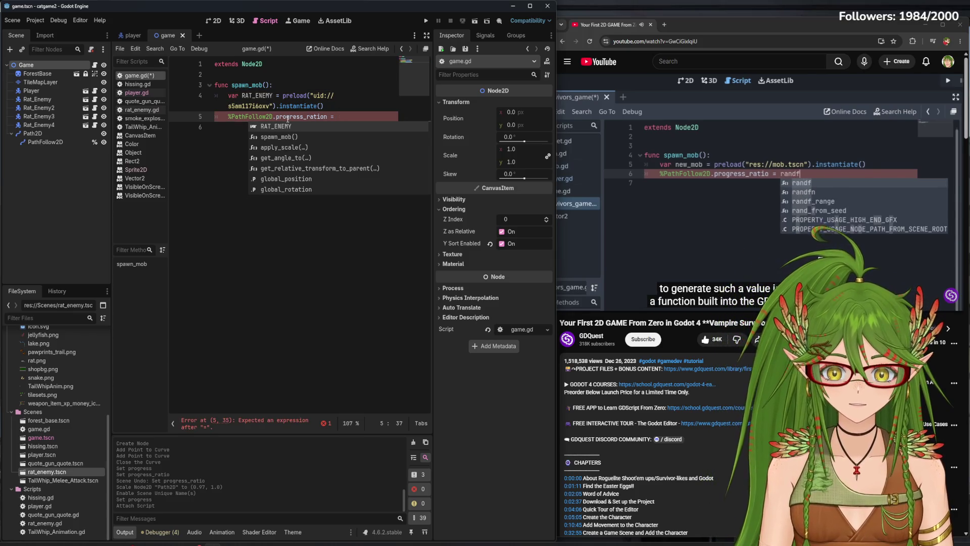
type("ran")
key("Return")
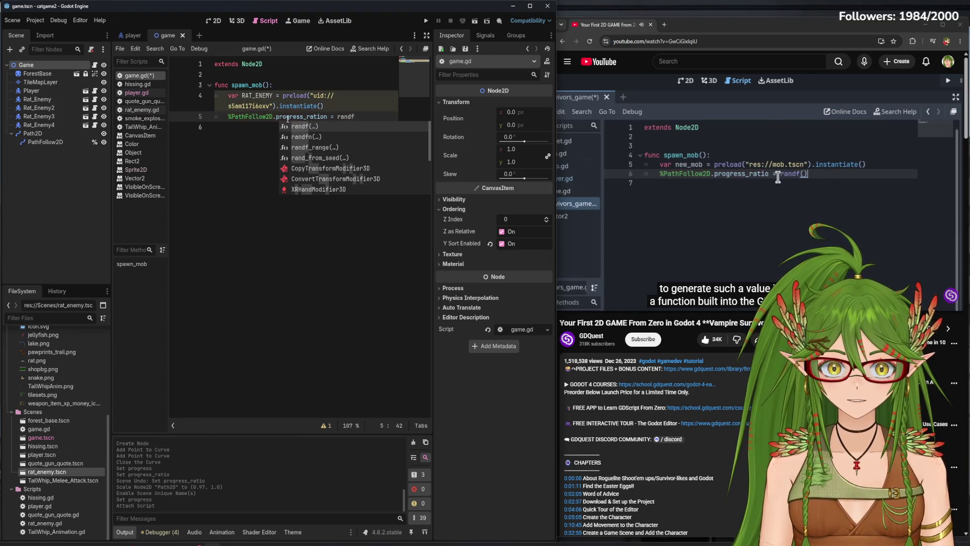
type("1")
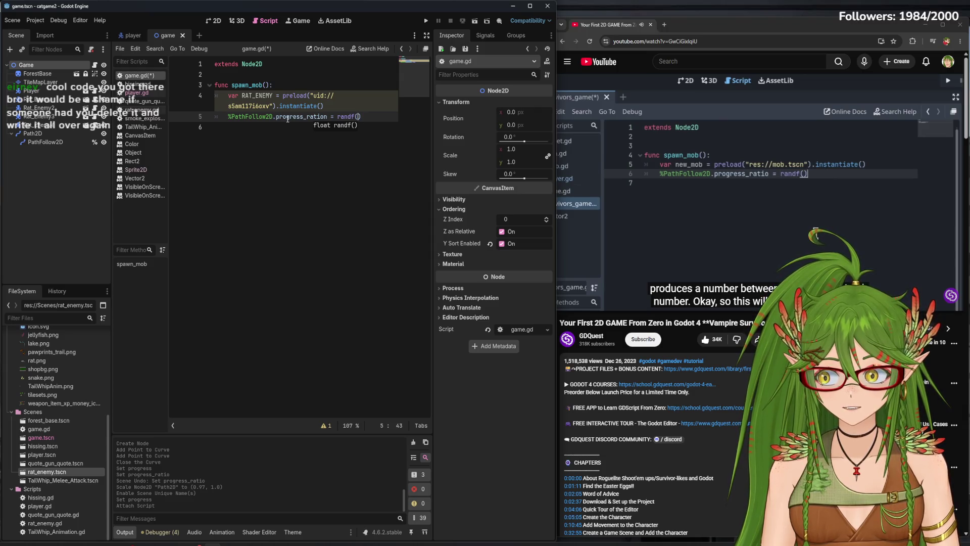
left_click(767, 180)
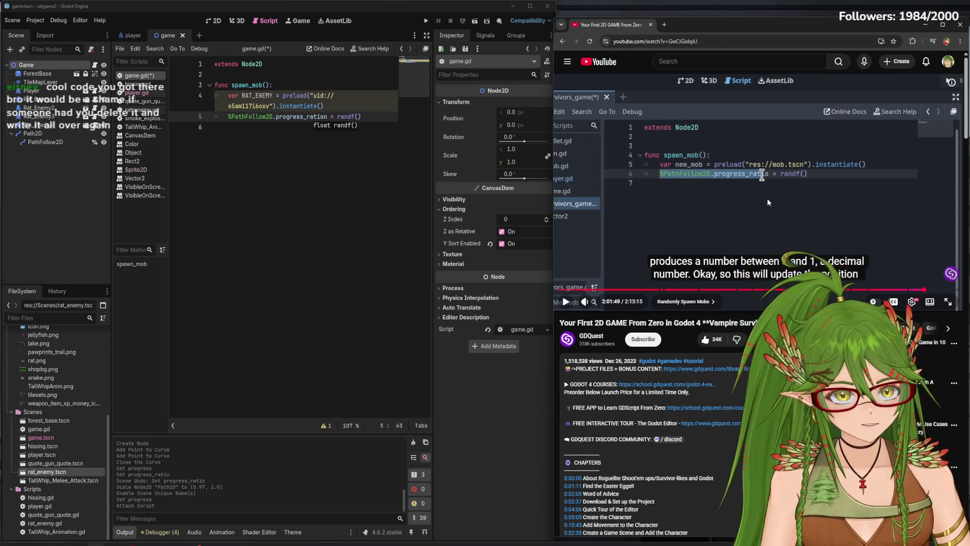
left_click(687, 157)
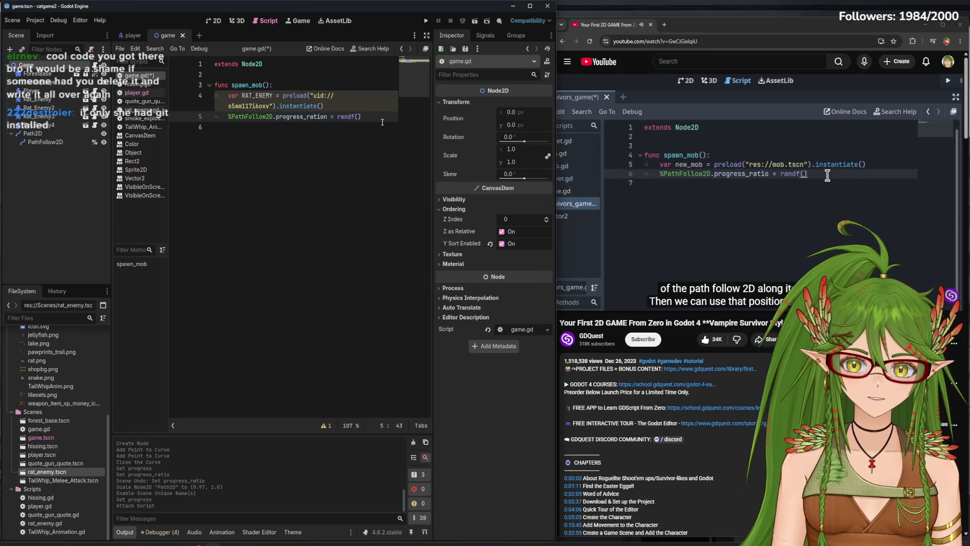
key("Return")
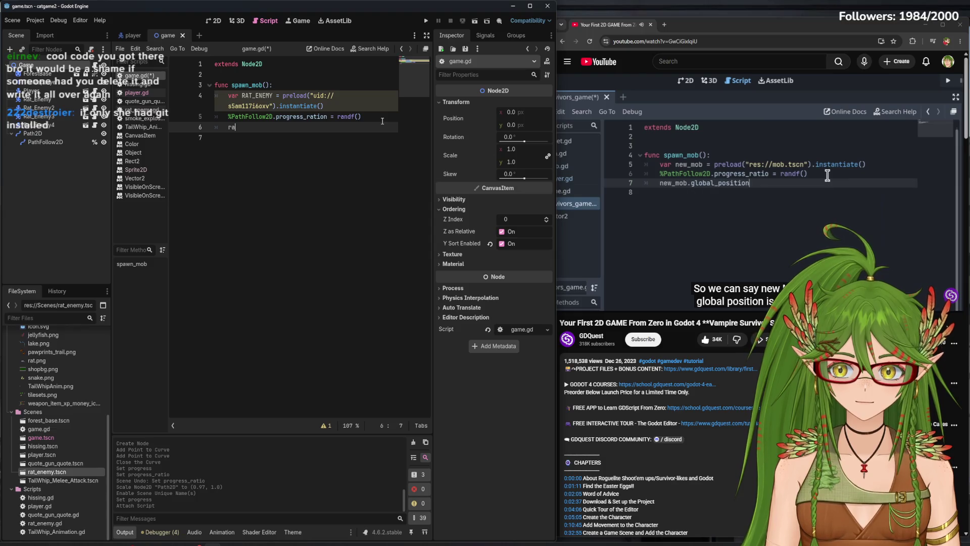
- Set RAT_ENEMY.global_position to %PathFollow2D.global_position
type("RAT_")
key("Return")
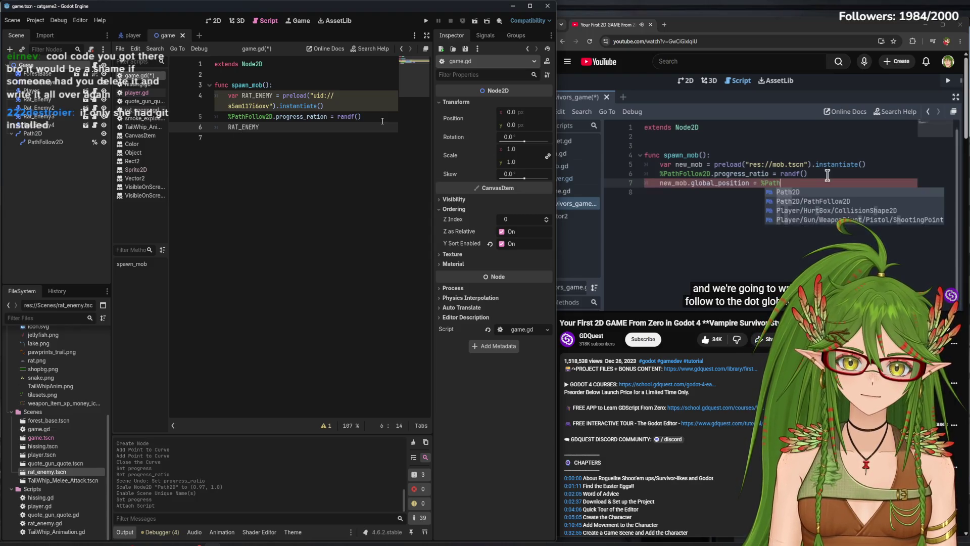
type(".global_position ")
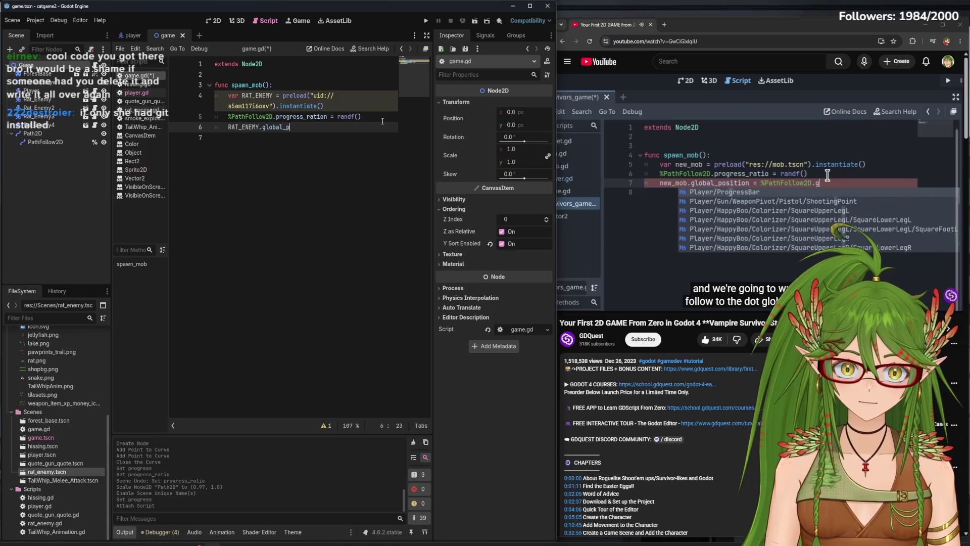
type("= %pa")
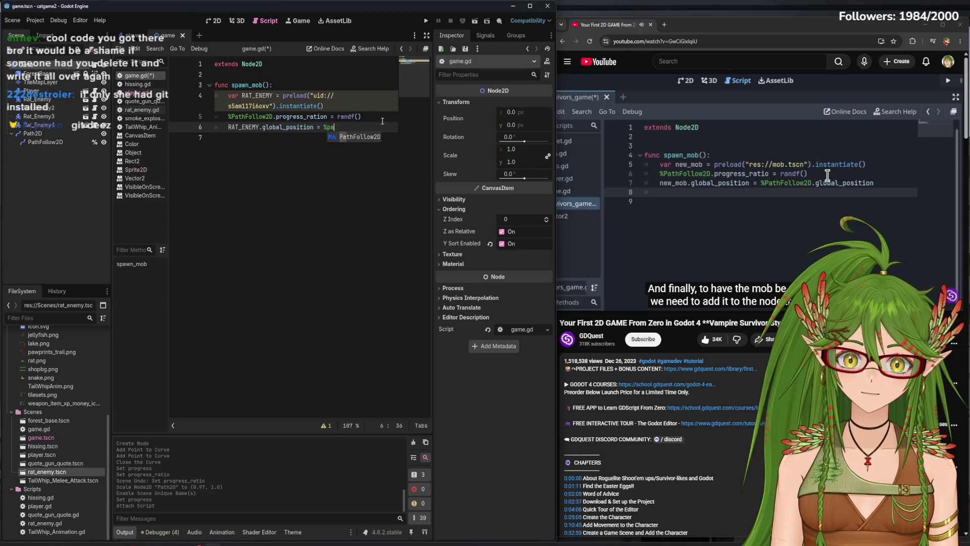
key("Return")
type(".global")
key("Return")
- Add add_child(RAT_ENEMY) at the end of spawn_mob and save
key("Return")
type("add_chi")
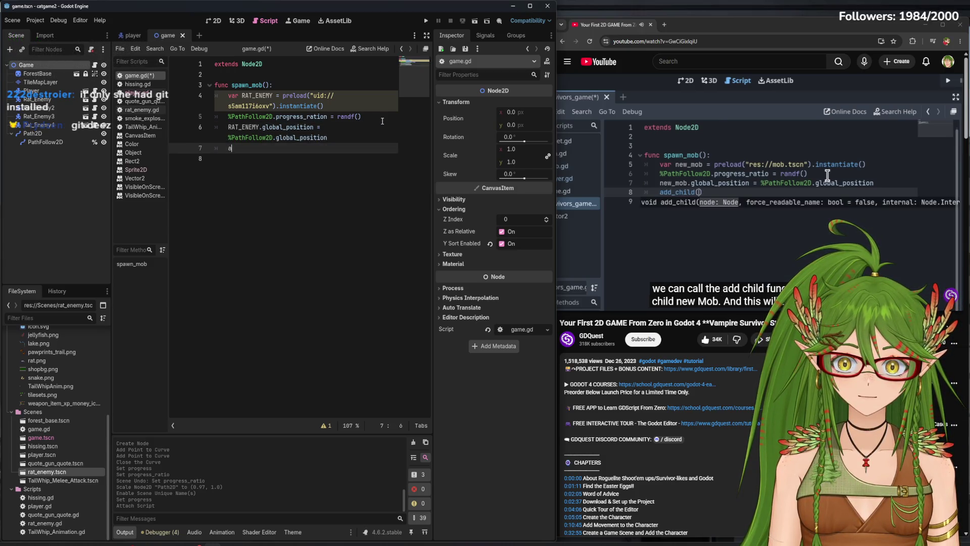
key("Return")
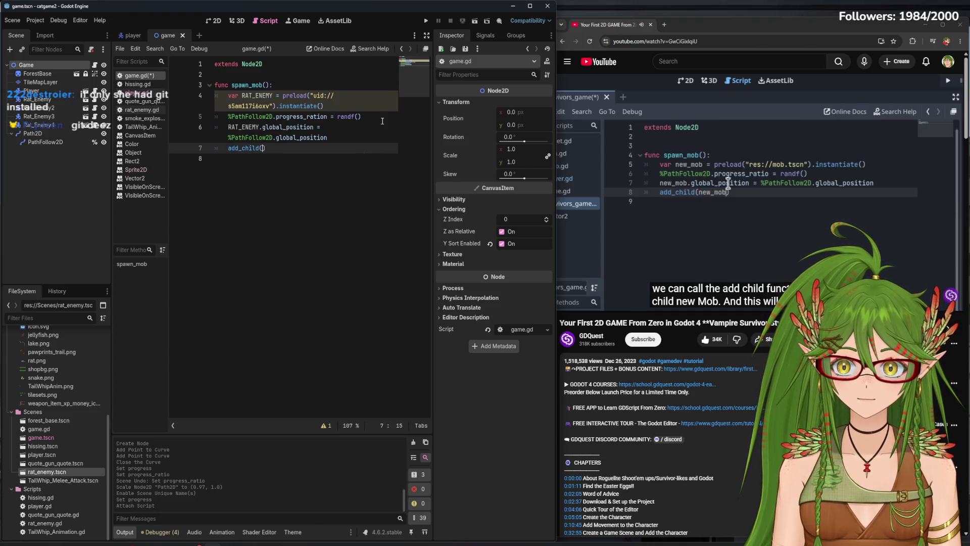
key("Escape")
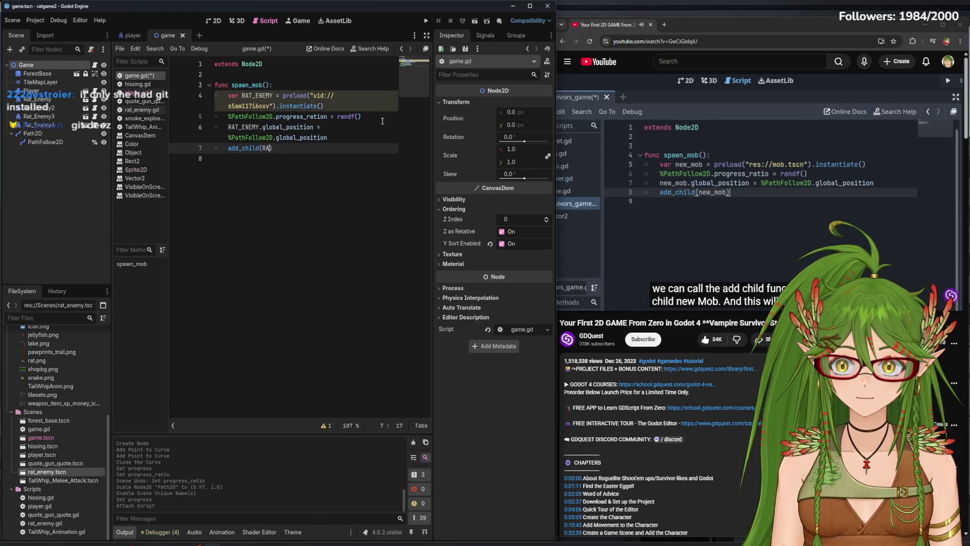
type("T_ENEMY")
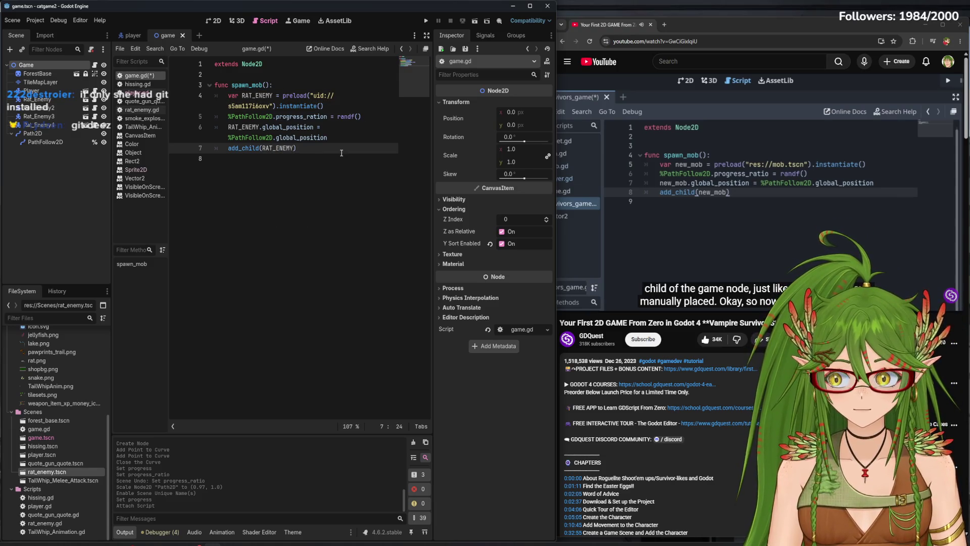
key("ctrl+s")
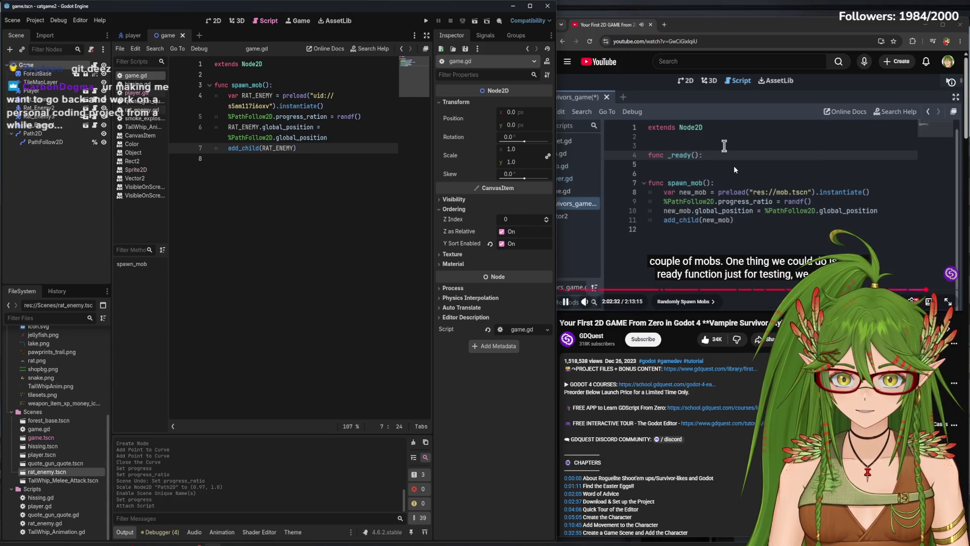
- Insert func _ready(): above spawn_mob with a body that calls spawn_mob()
left_click(734, 166)
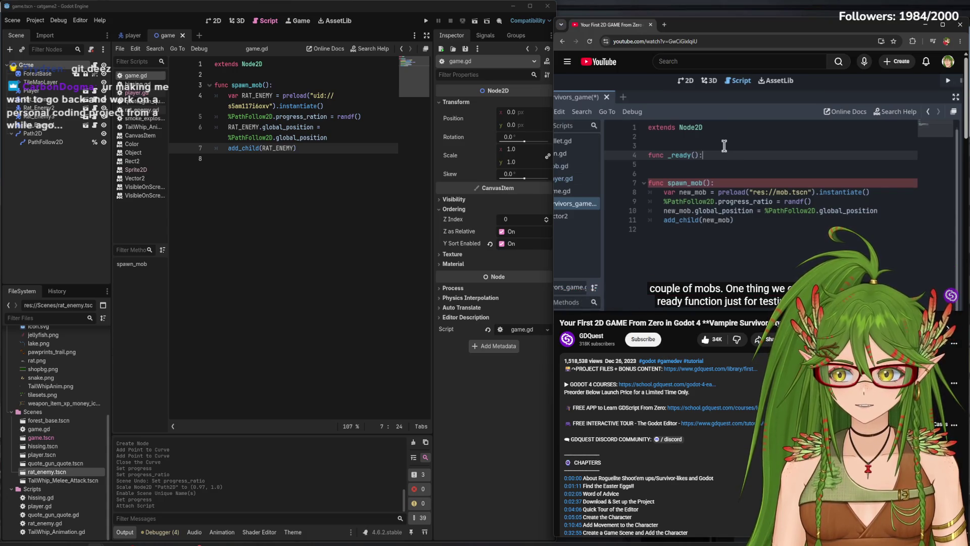
mouse_move(728, 170)
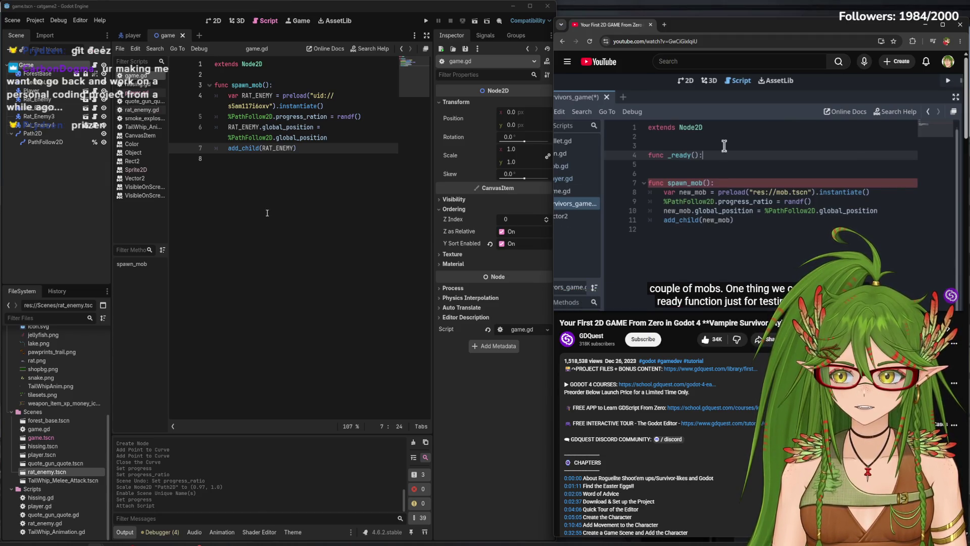
left_click(744, 156)
left_click(271, 72)
key("Return")
key("Return")
key("Up")
type("func_")
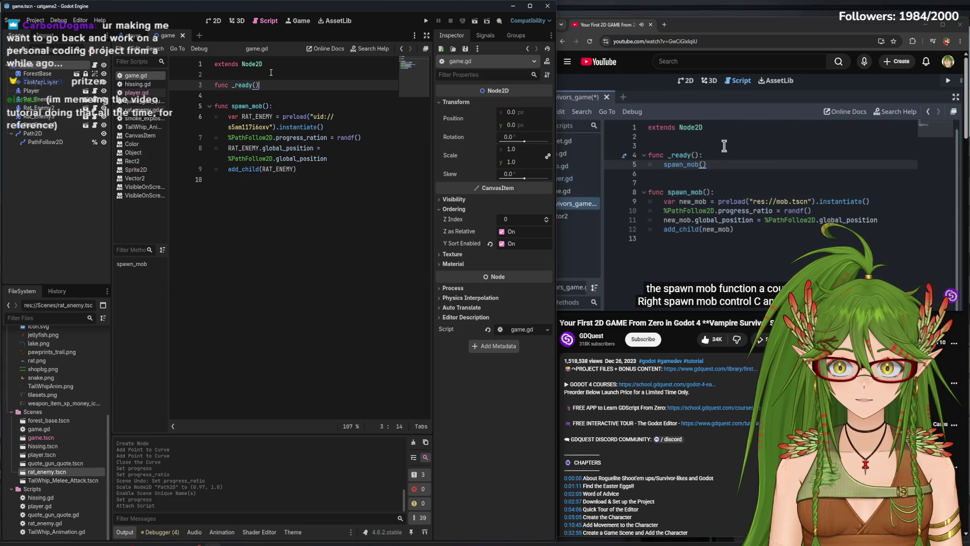
type(":")
key("Return")
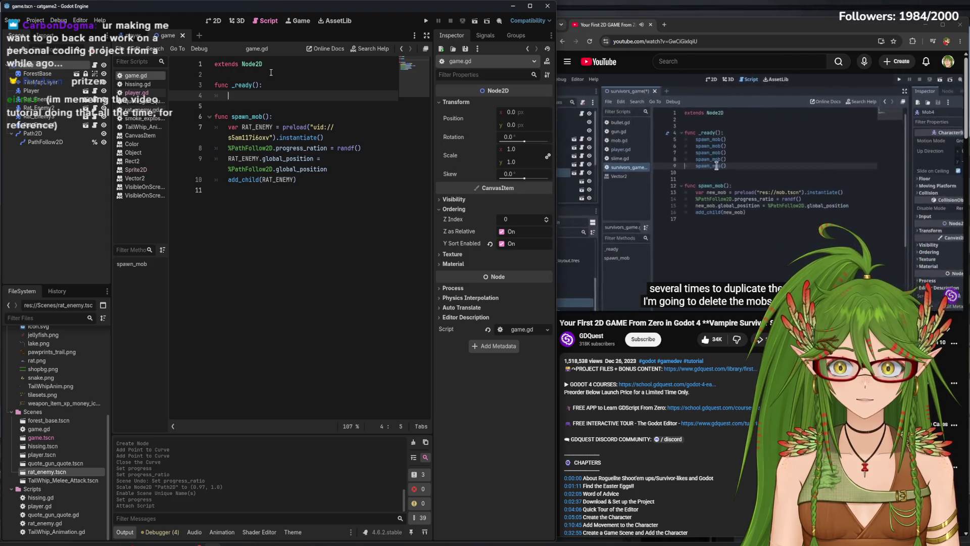
type("spawn_m")
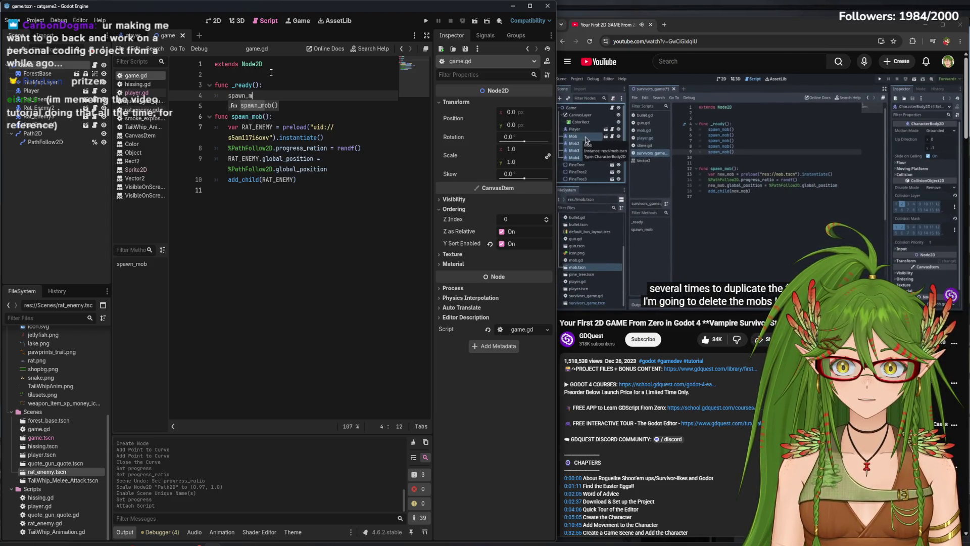
key("Return")
key("ctrl+End")
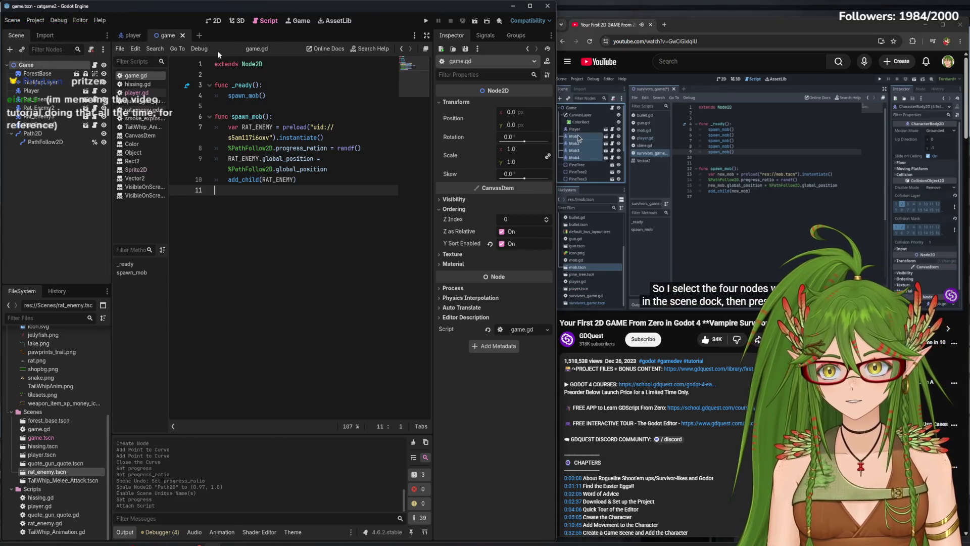
left_click(133, 35)
- Switch to the game scene and select the four hand-placed Rat_Enemy nodes together
left_click(215, 22)
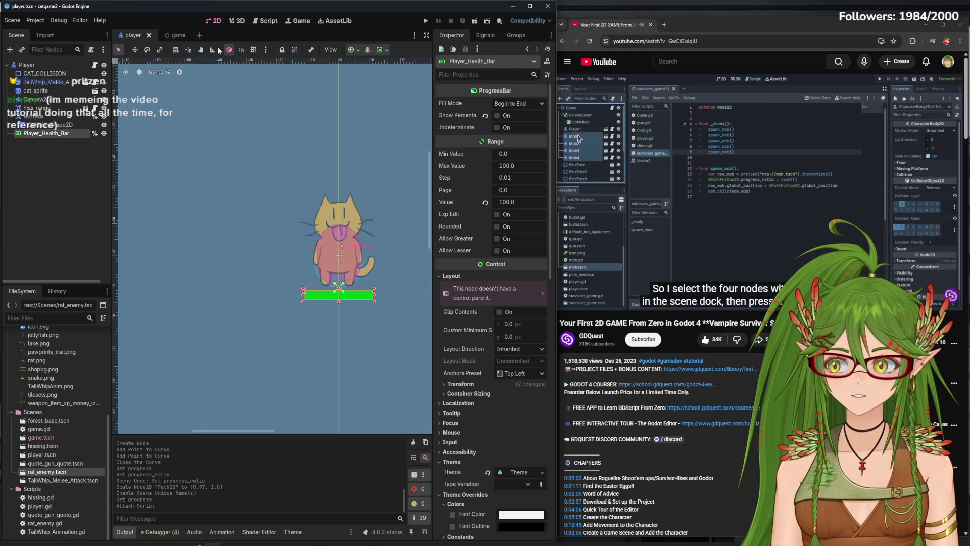
scroll(281, 227, "down", 10)
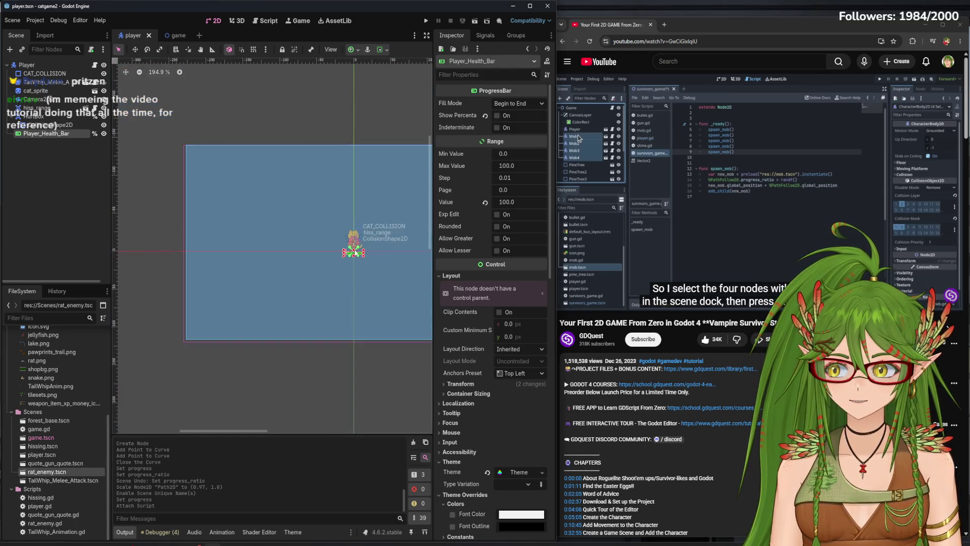
scroll(280, 260, "down", 3)
left_click(168, 35)
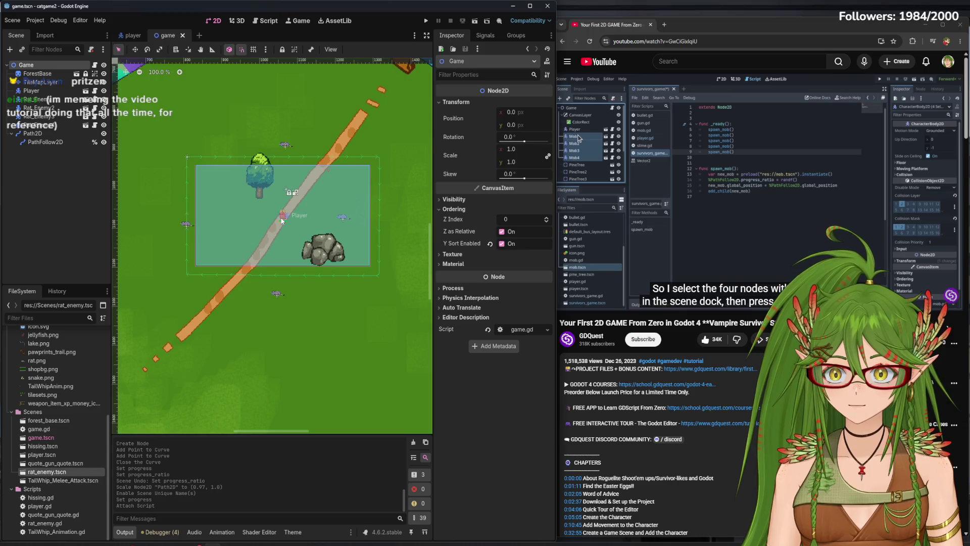
left_click(279, 296)
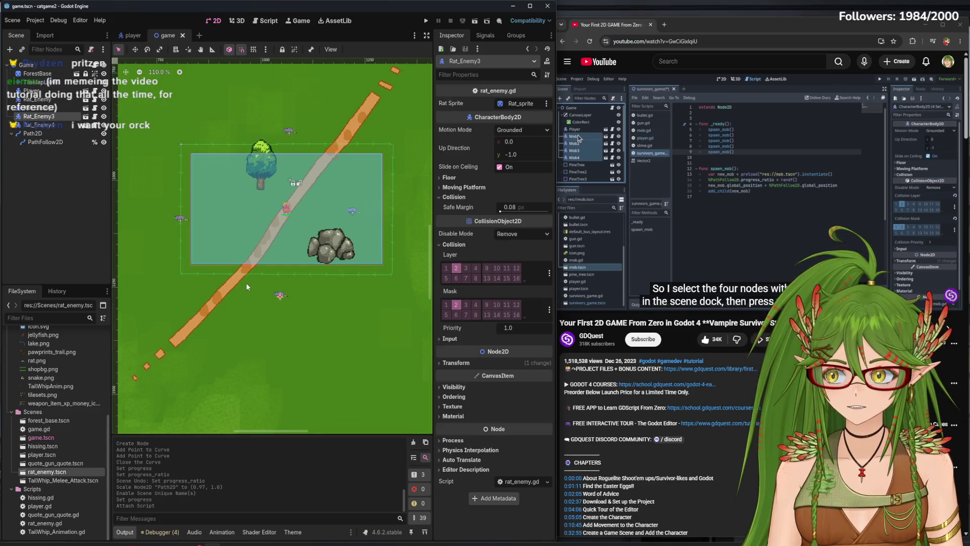
scroll(273, 293, "up", 4)
scroll(307, 303, "up", 2)
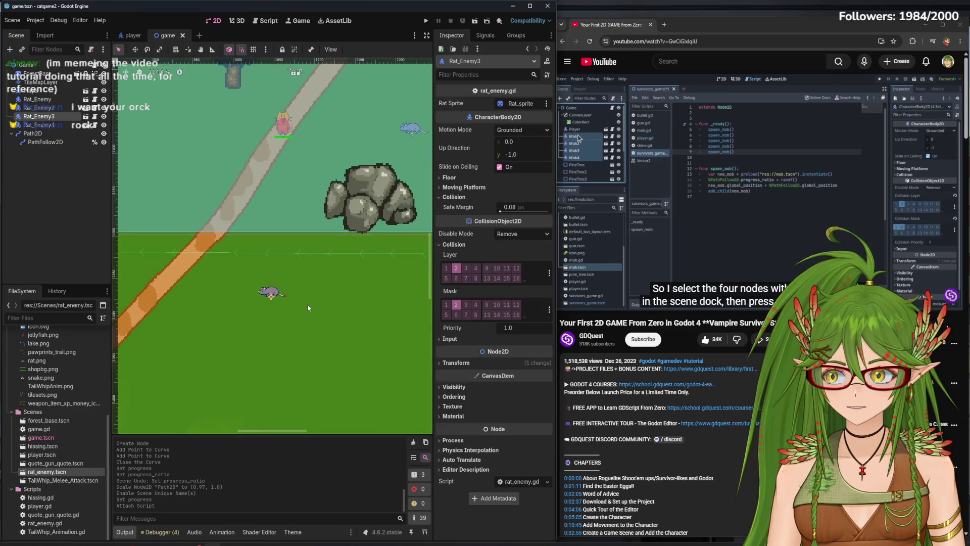
scroll(308, 302, "up", 1)
scroll(316, 303, "up", 2)
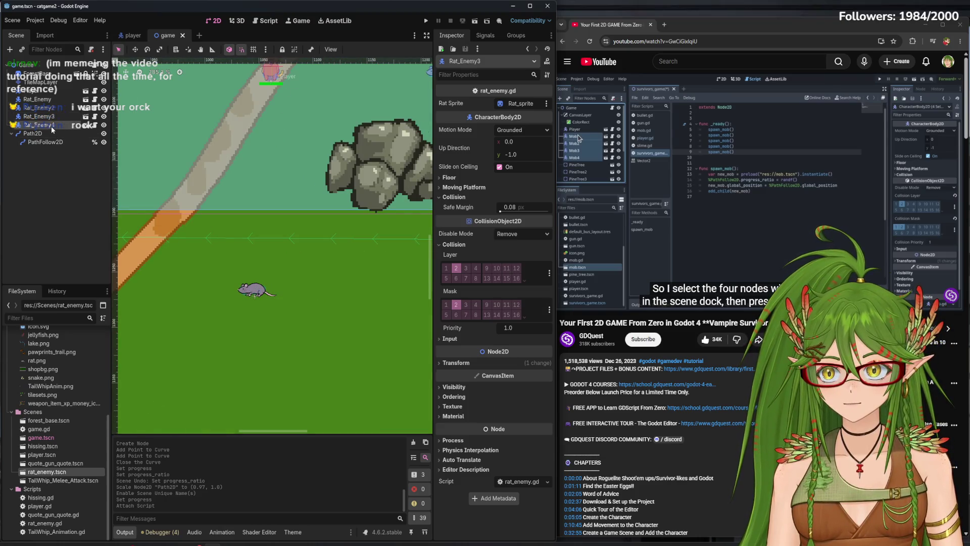
left_click(45, 100, "shift")
scroll(229, 307, "down", 10)
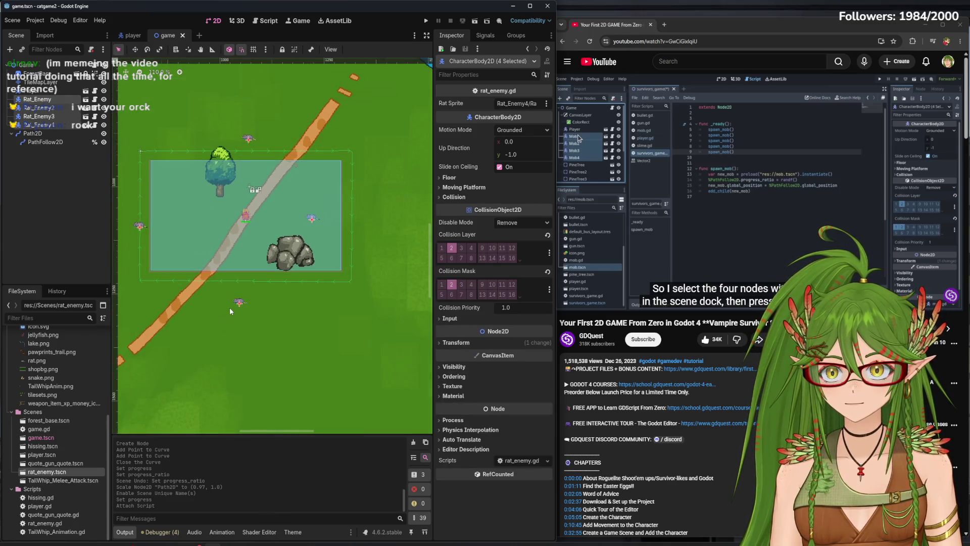
- Delete the four selected Rat_Enemy nodes, confirm the removal, and save the game scene
right_click(49, 128)
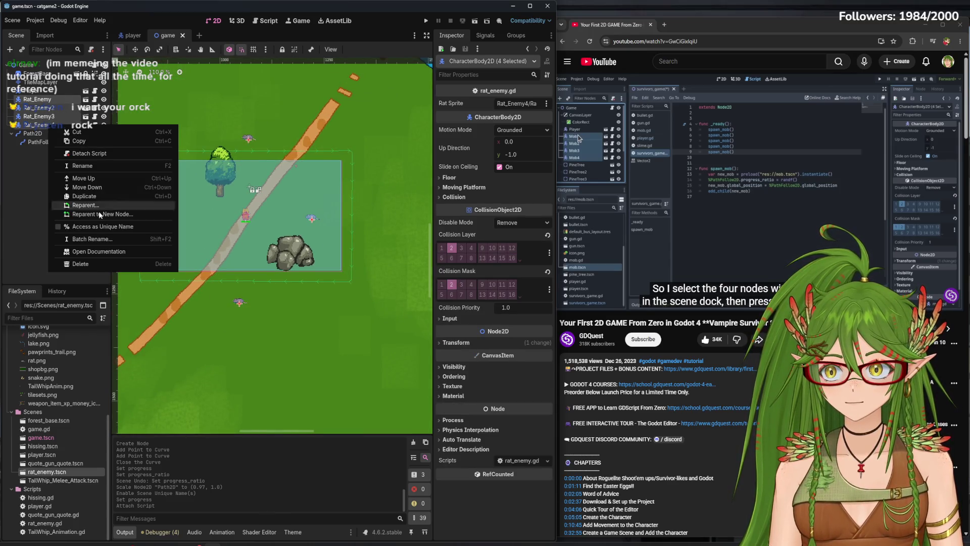
left_click(91, 265)
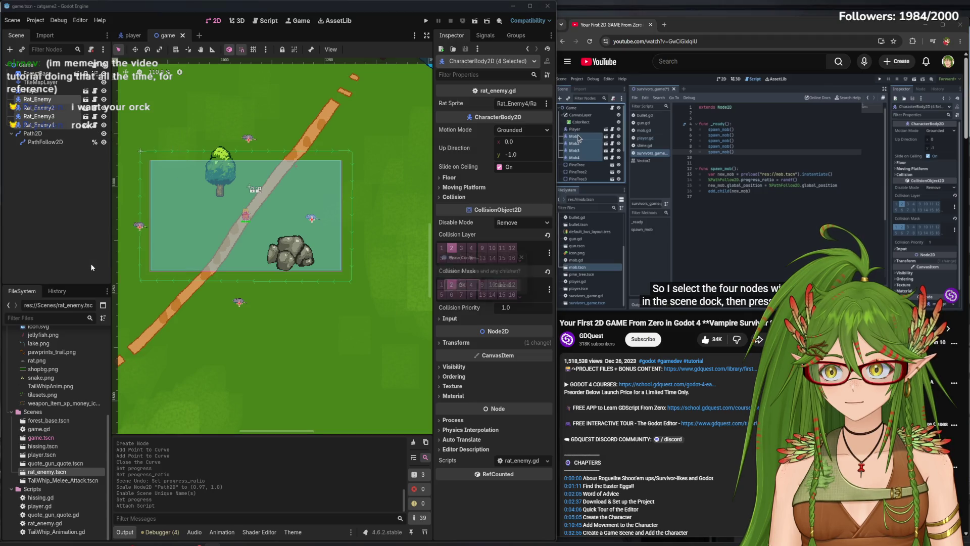
left_click(466, 289)
key("ctrl+s")
- Open the game.gd script and select the spawn_mob() call on line 4
scroll(299, 262, "up", 10)
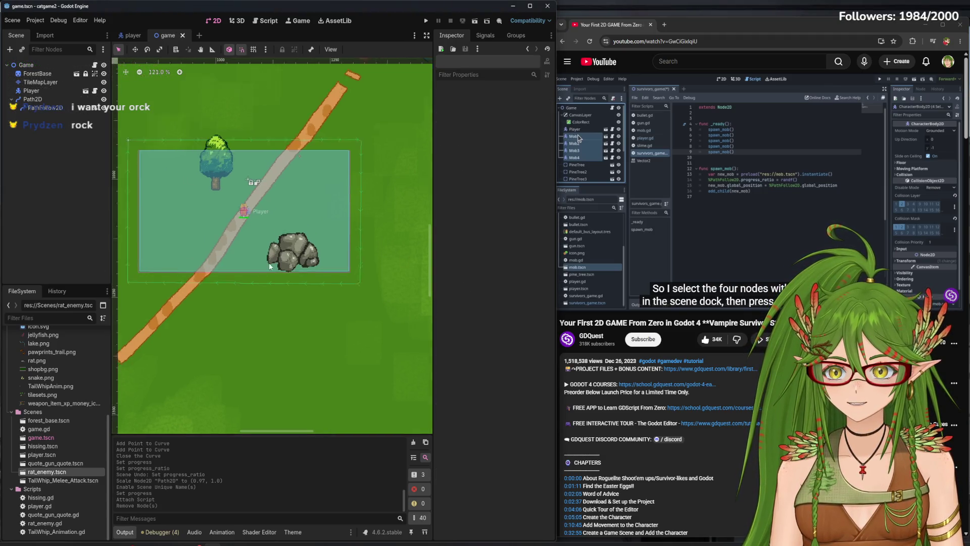
scroll(302, 261, "down", 9)
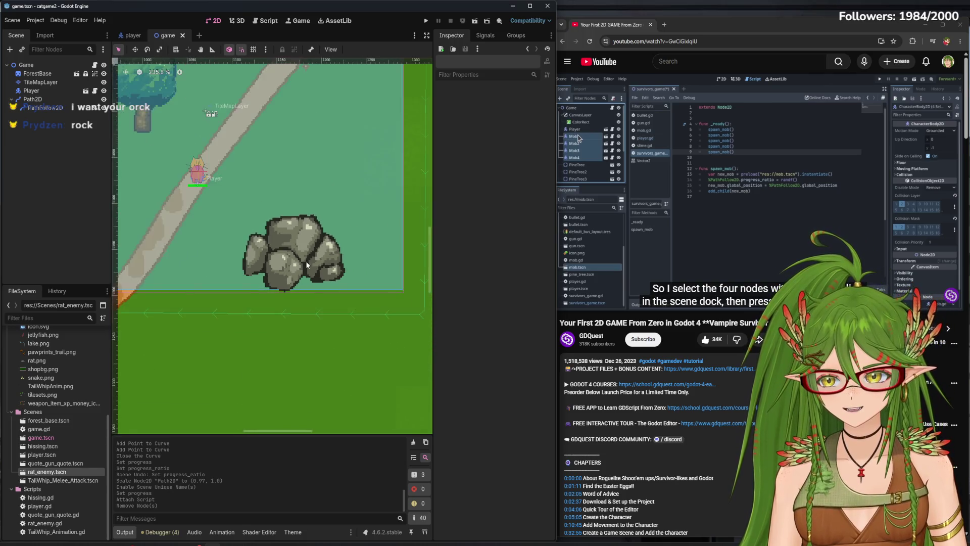
scroll(244, 256, "left", 3)
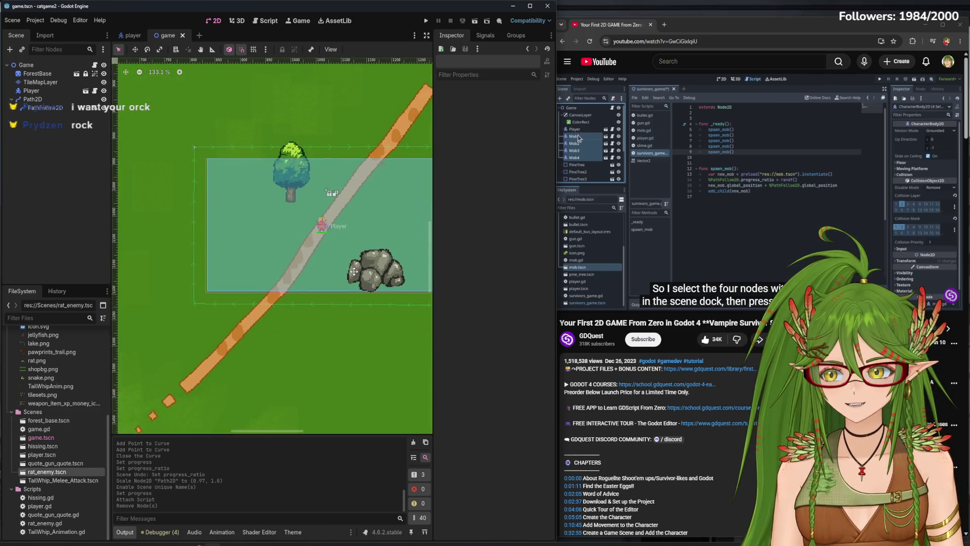
scroll(258, 263, "up", 3)
scroll(262, 262, "down", 3)
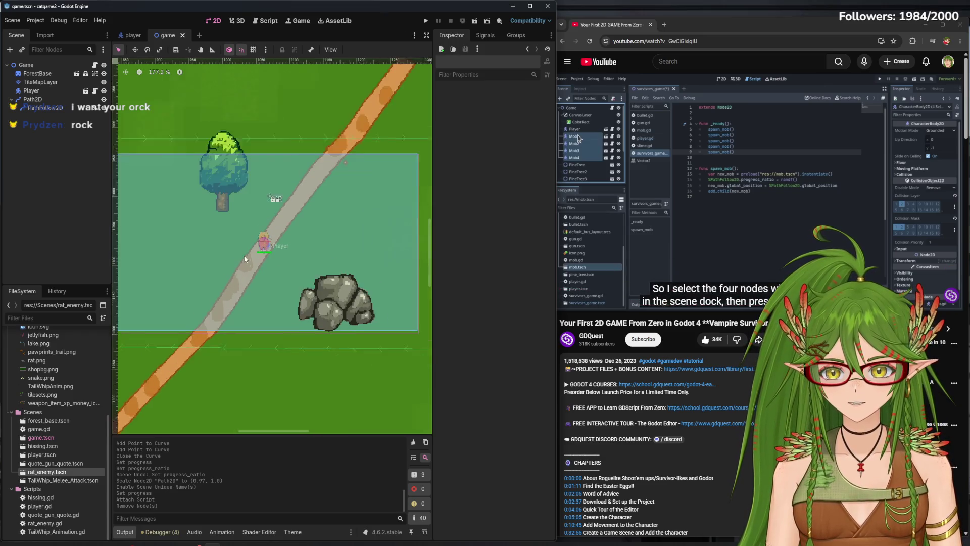
key("XF86AudioPlay")
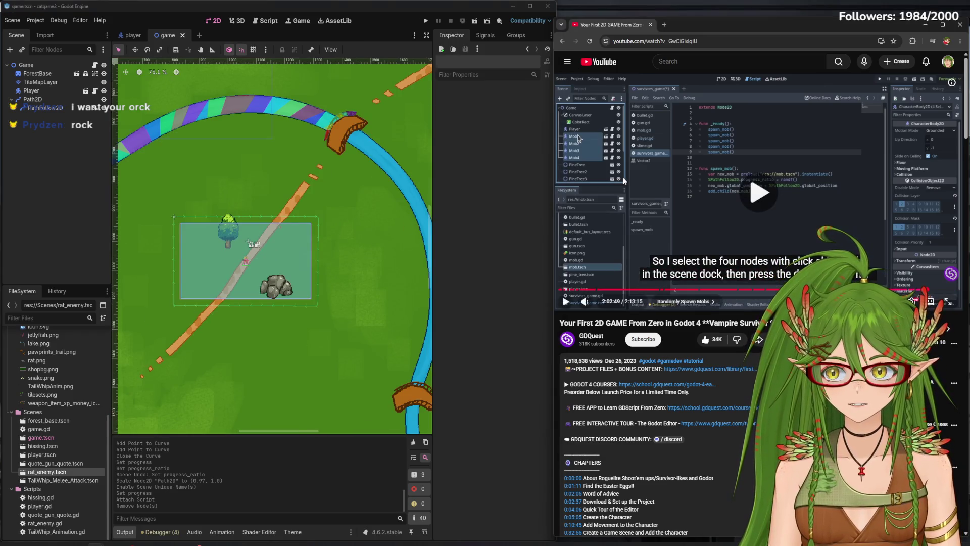
key("XF86AudioPlay")
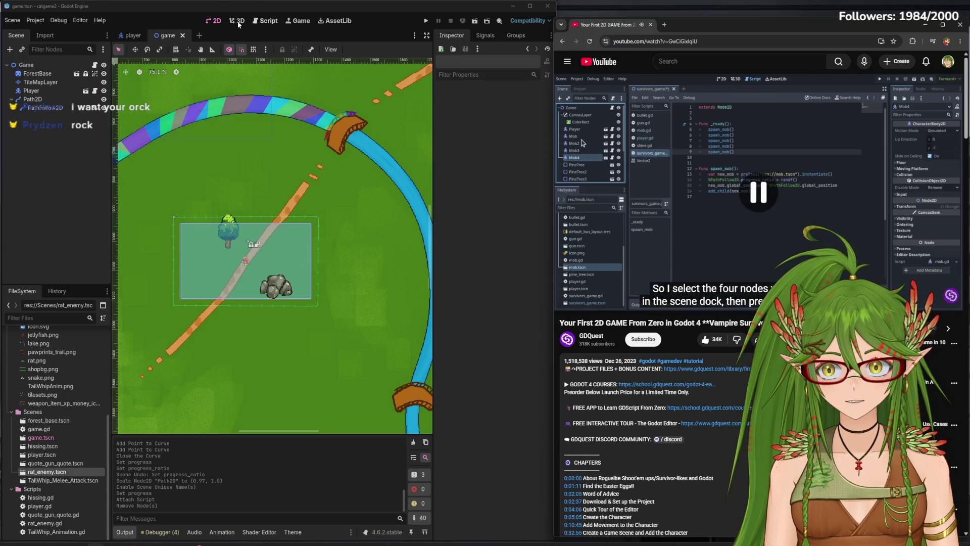
left_click(267, 22)
left_click_drag(272, 95, 233, 98)
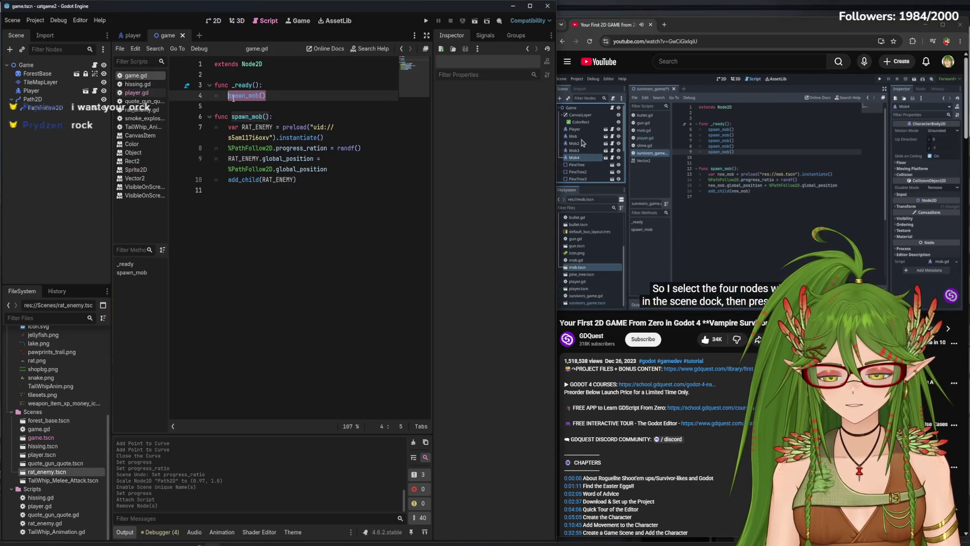
- Copy the spawn_mob() call and paste it on new lines so _ready() calls it four times
key("ctrl+c")
key("End")
key("Return")
key("ctrl+v")
key("Return")
key("ctrl+v")
key("Return")
key("ctrl+v")
key("Return")
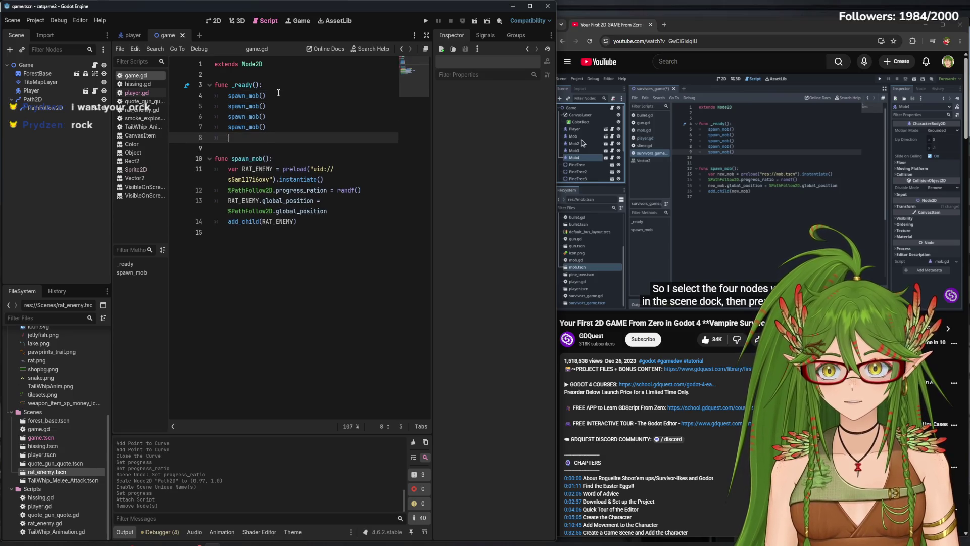
left_click(681, 108)
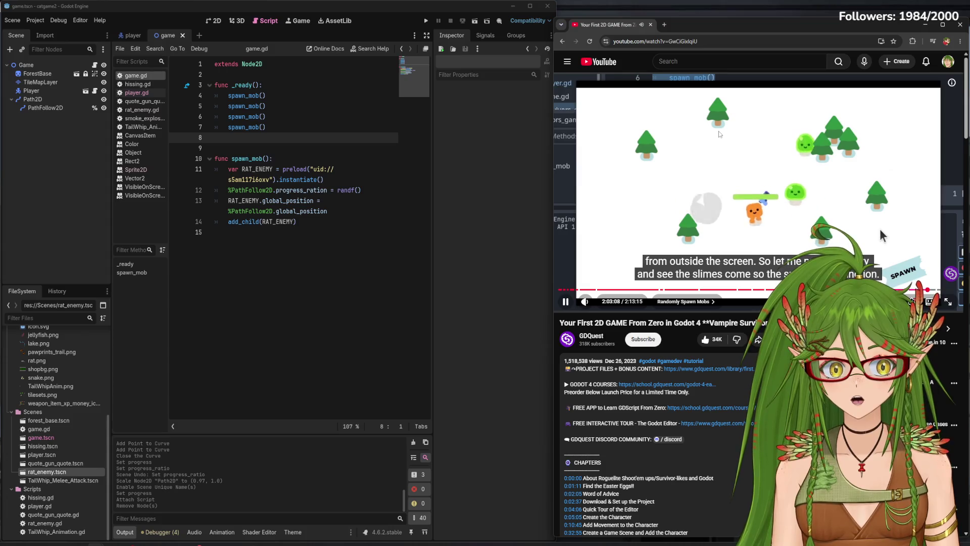
- Reparent Path2D under the Player node in the game scene, save, and run the game
left_click(880, 235)
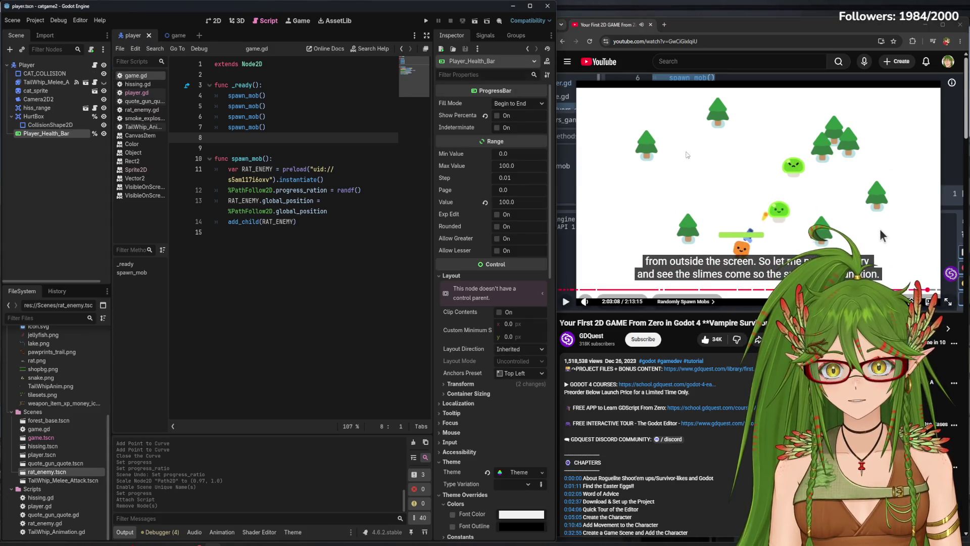
key("ctrl+F1")
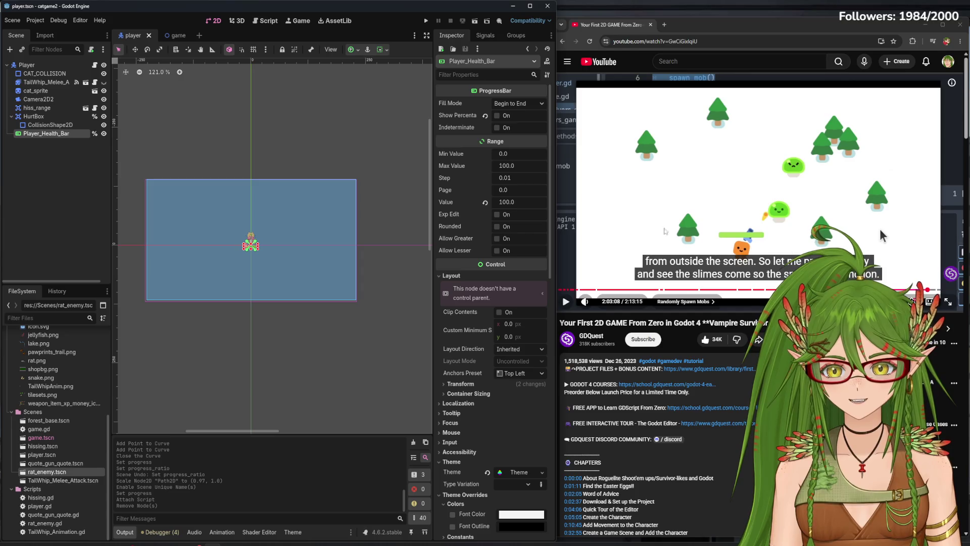
key("ctrl+Tab")
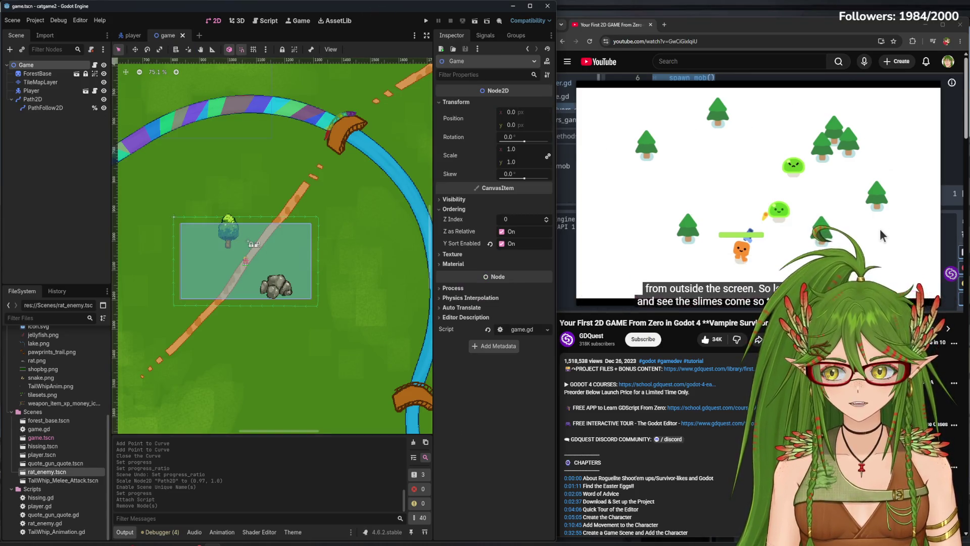
mouse_move(880, 235)
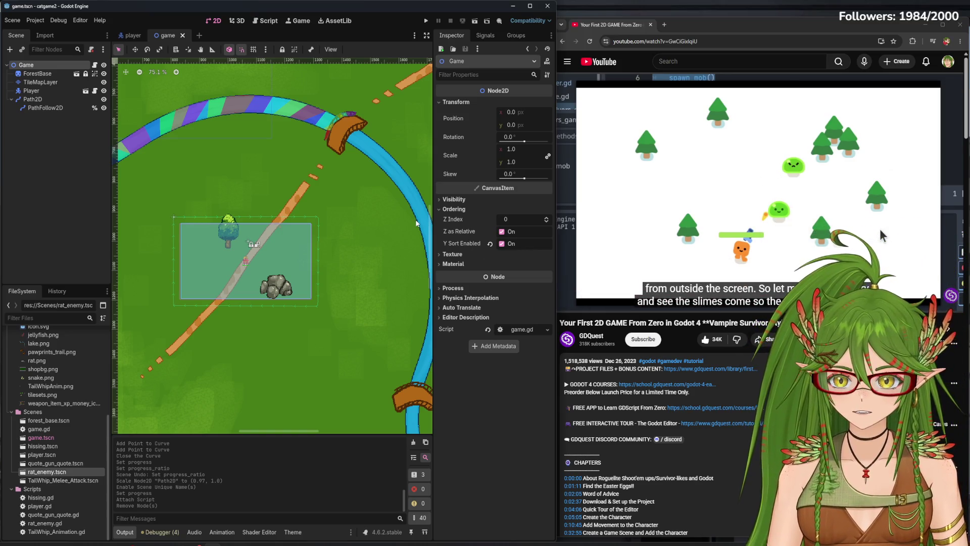
scroll(319, 258, "down", 5)
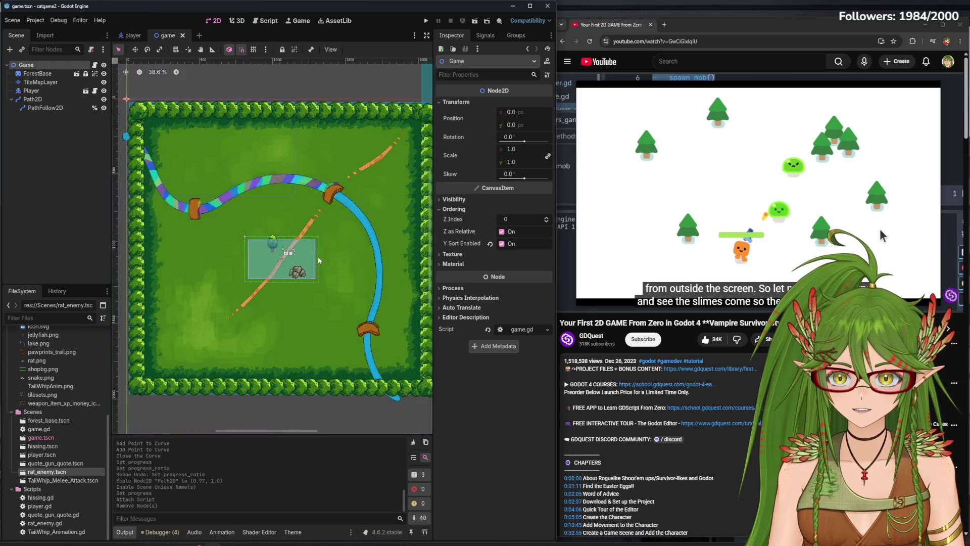
scroll(293, 290, "up", 2)
mouse_move(33, 101)
left_mouse_down()
mouse_move(63, 136)
mouse_move(44, 94)
left_mouse_up()
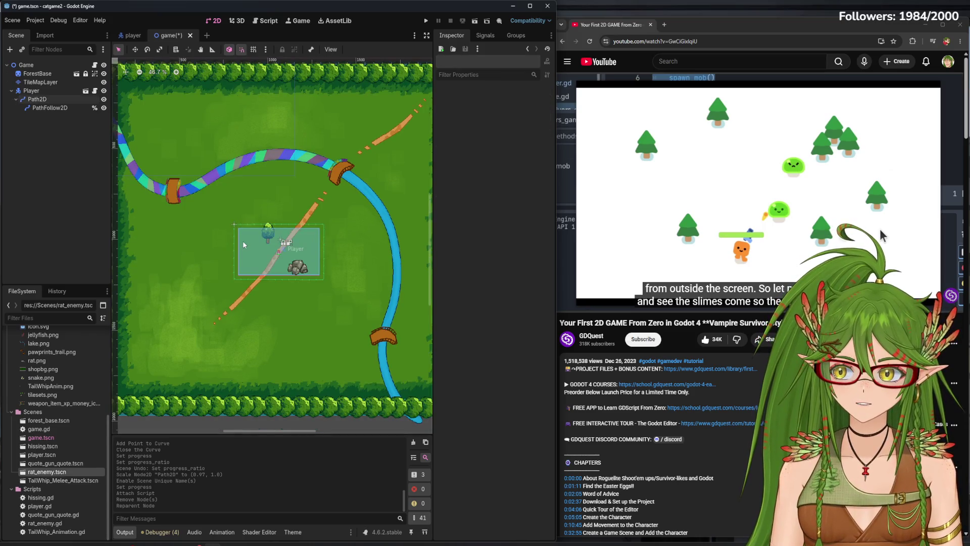
key("ctrl+s")
scroll(279, 250, "up", 2)
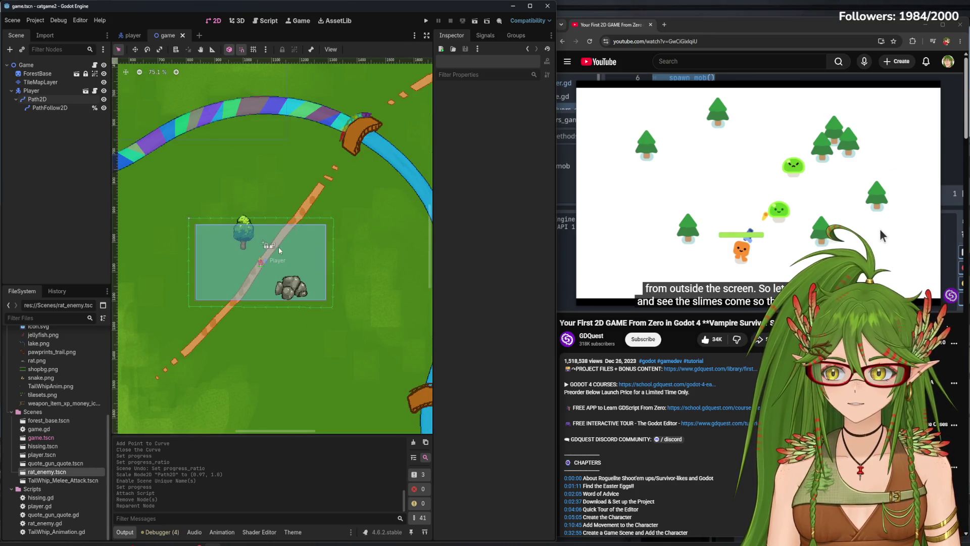
scroll(280, 250, "up", 3)
left_click(425, 23)
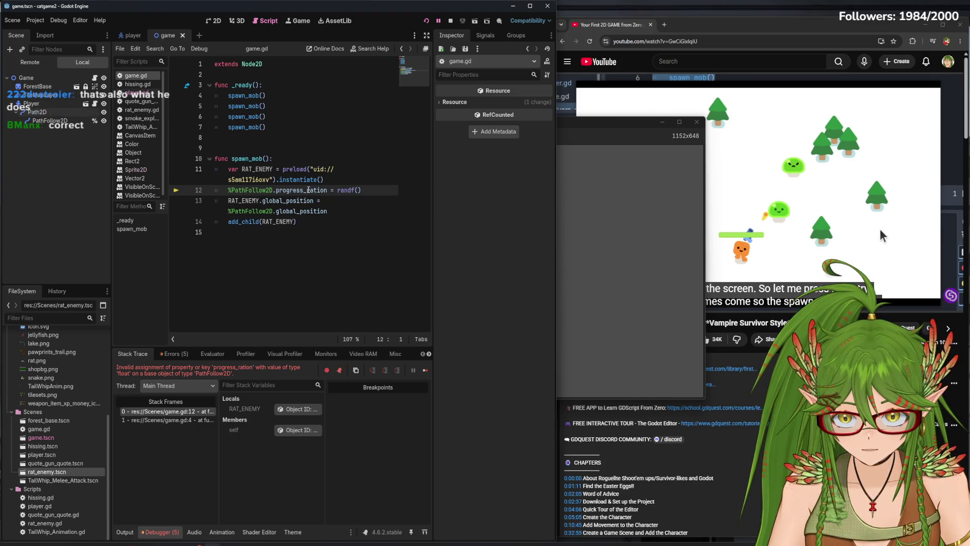
- Fix the misspelled 'progress_ration' on line 12 of game.gd to 'progress_ratio'
left_click(880, 228)
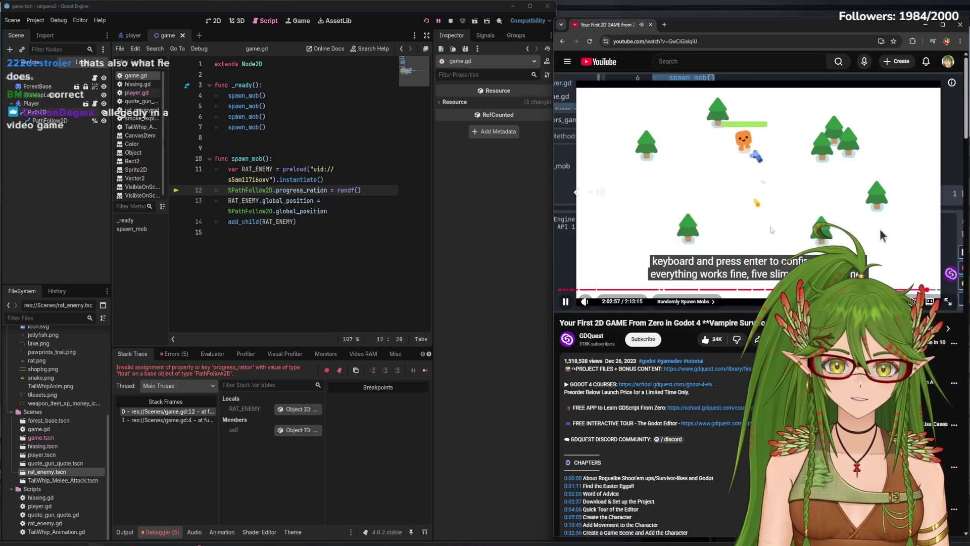
key("j")
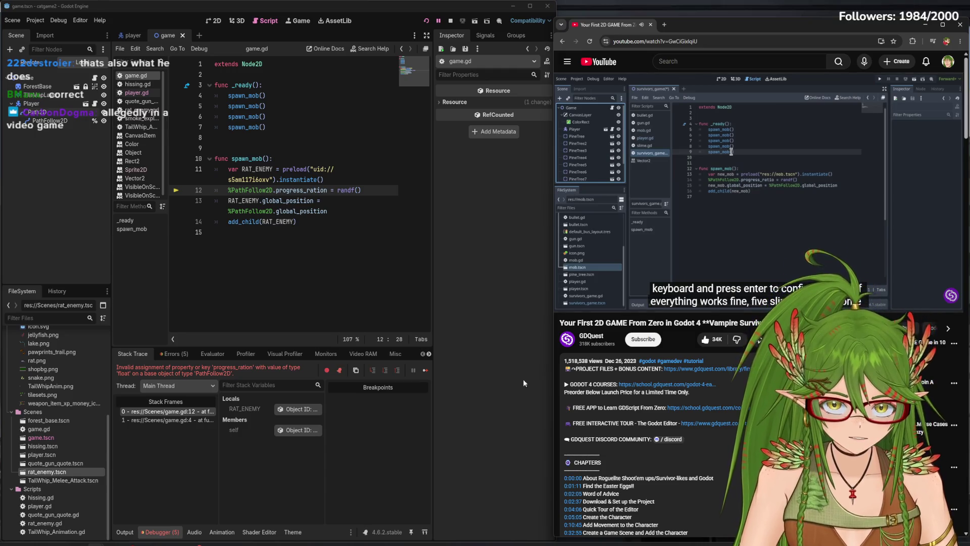
left_click(327, 190)
key("BackSpace")
left_click(333, 271)
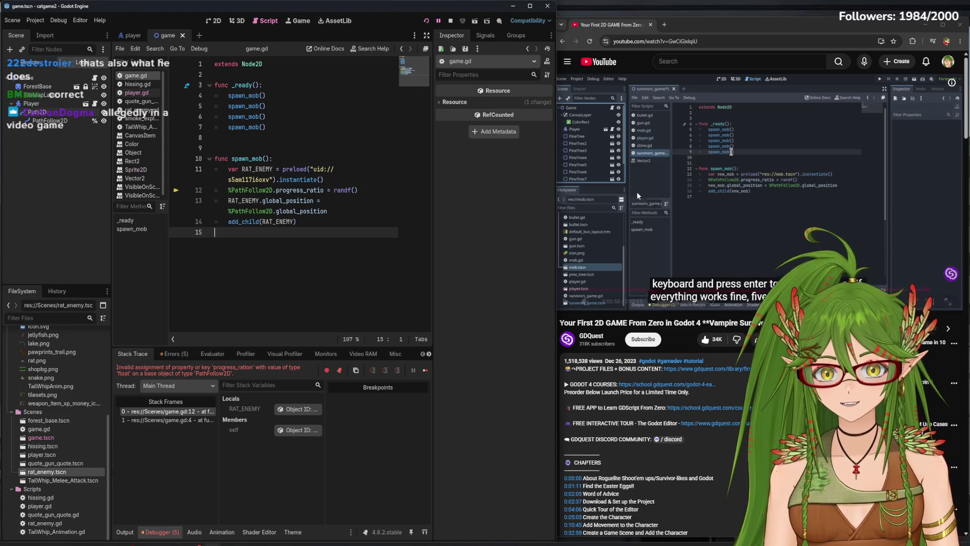
- Run the game, walk the cat around among the rats with WASD, then close it
left_click(602, 150)
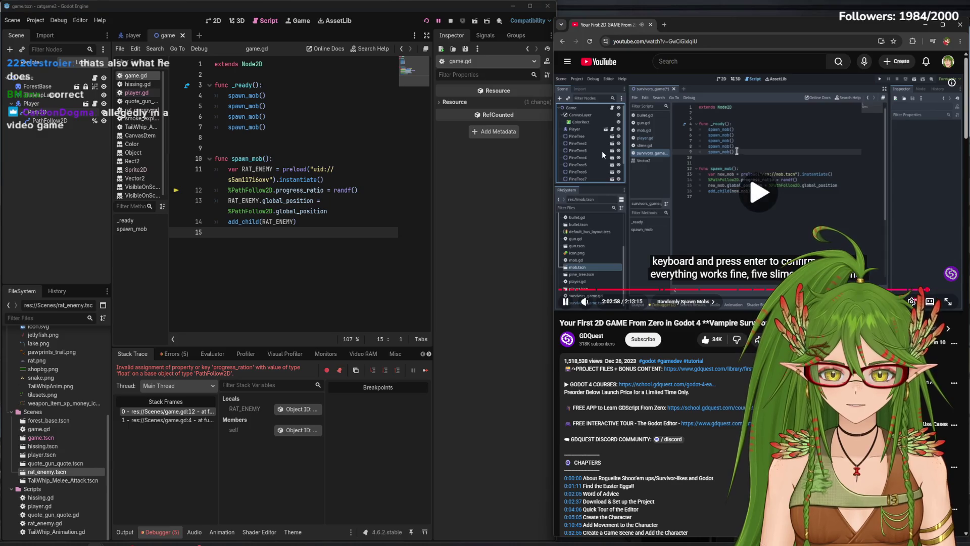
left_click(602, 151)
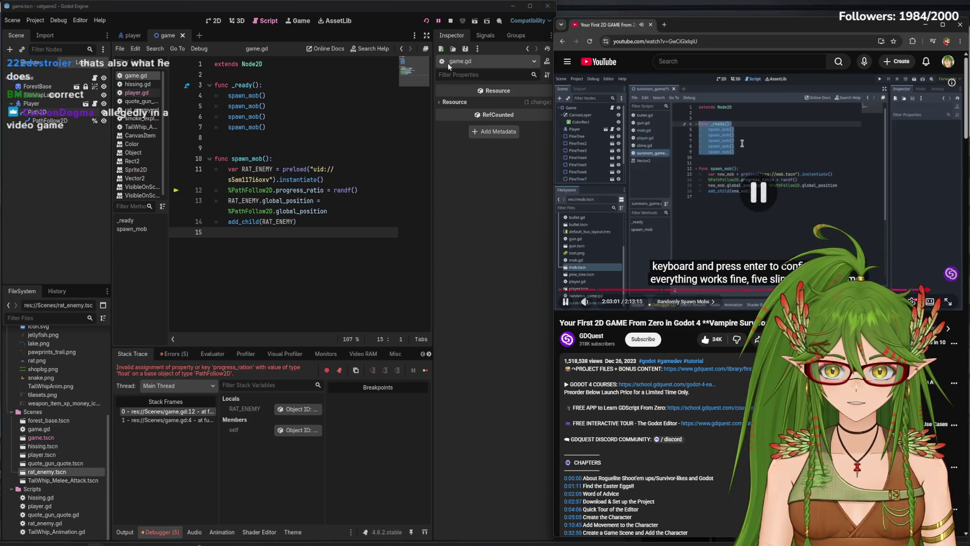
left_click(426, 21)
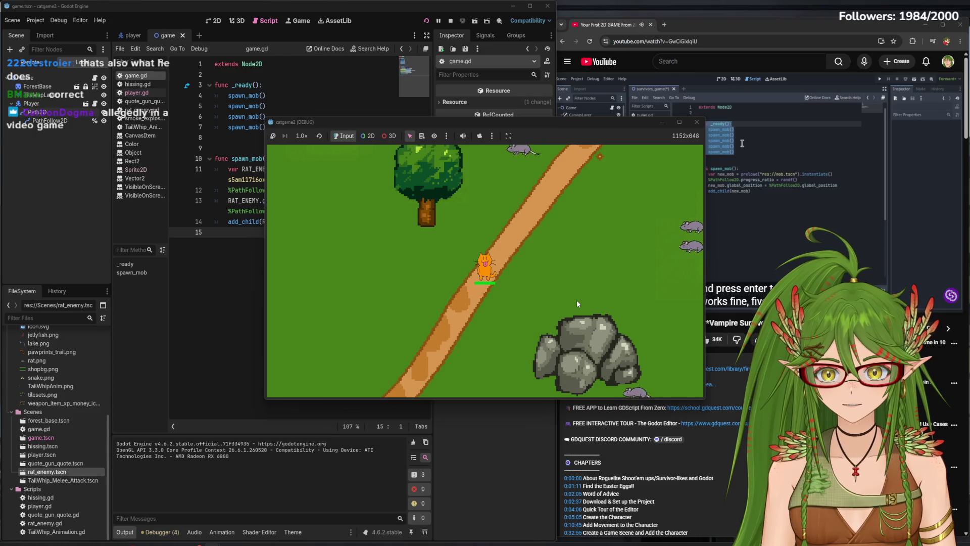
key("s")
key("a")
key("w")
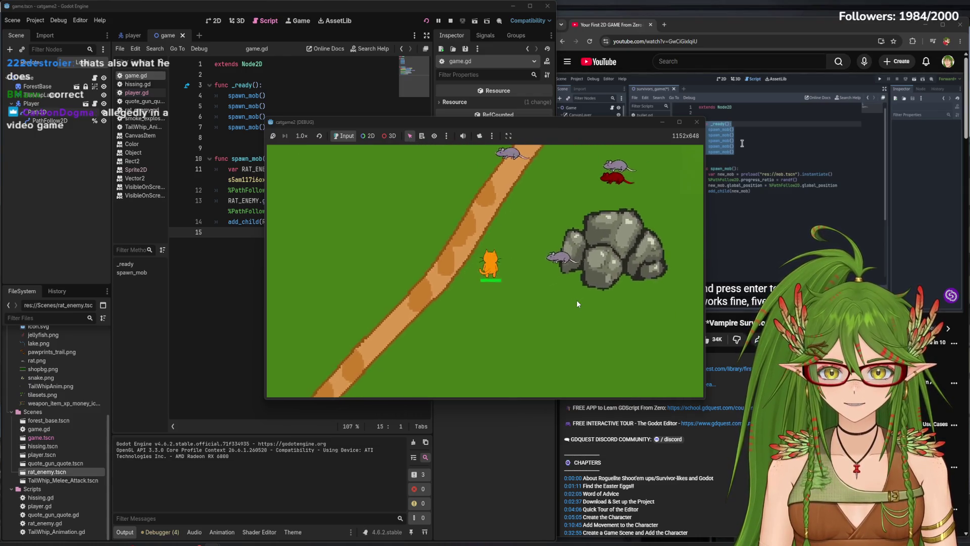
key("w")
key("a")
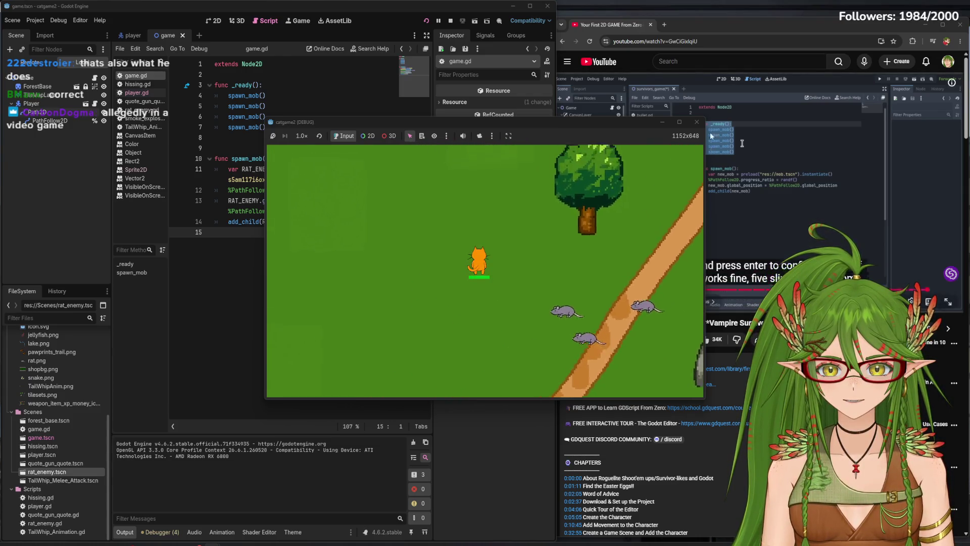
key("w")
key("a")
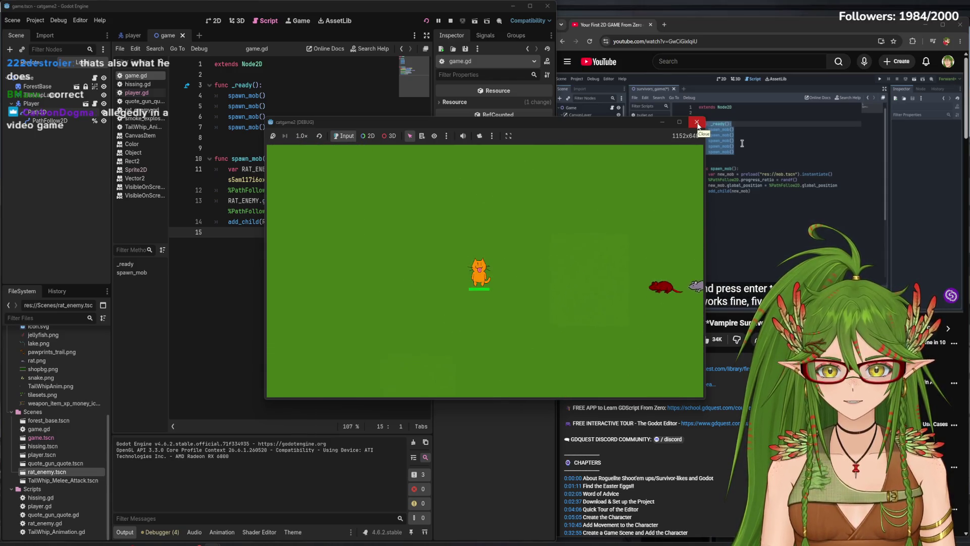
left_click(698, 125)
- Rerun the game briefly, close its window, and save the script without the stray 's'
type("s")
key("F5")
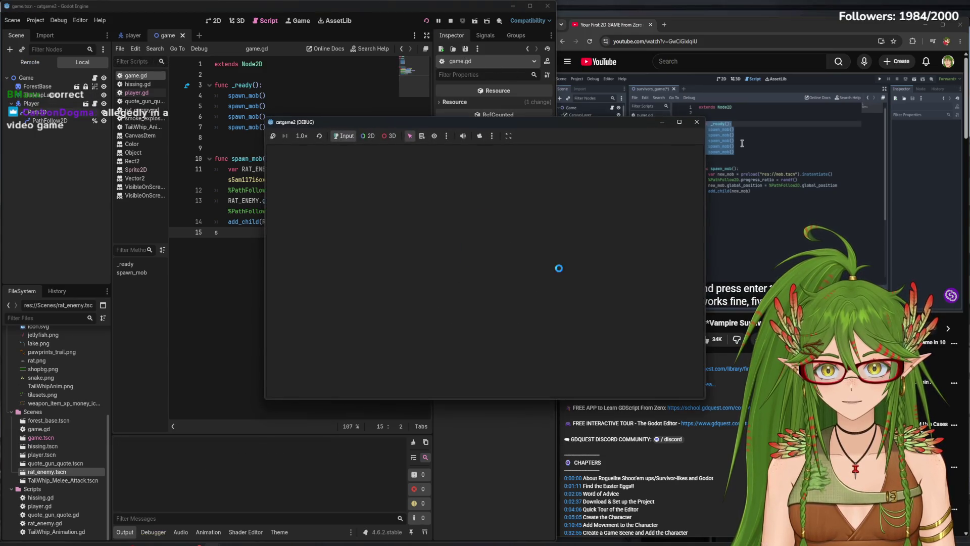
key("s")
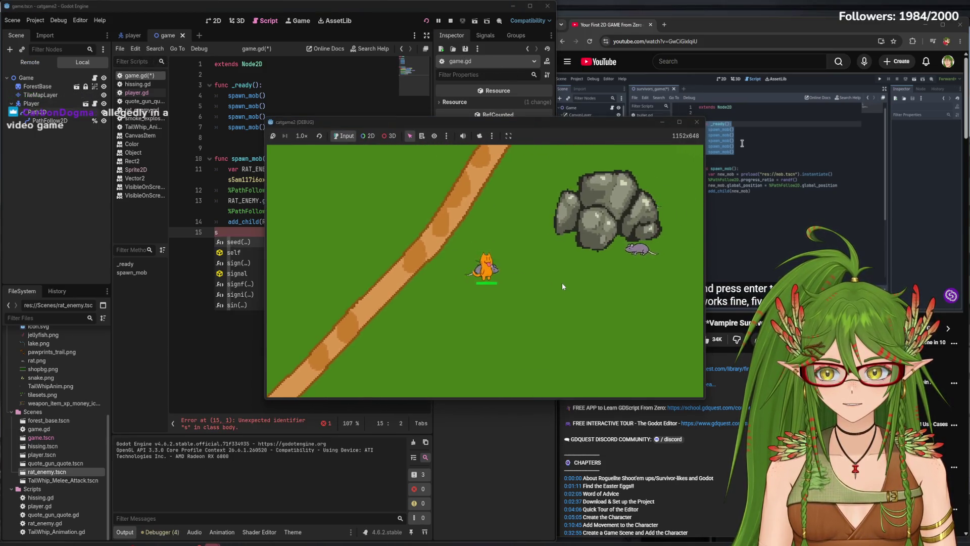
left_click(697, 122)
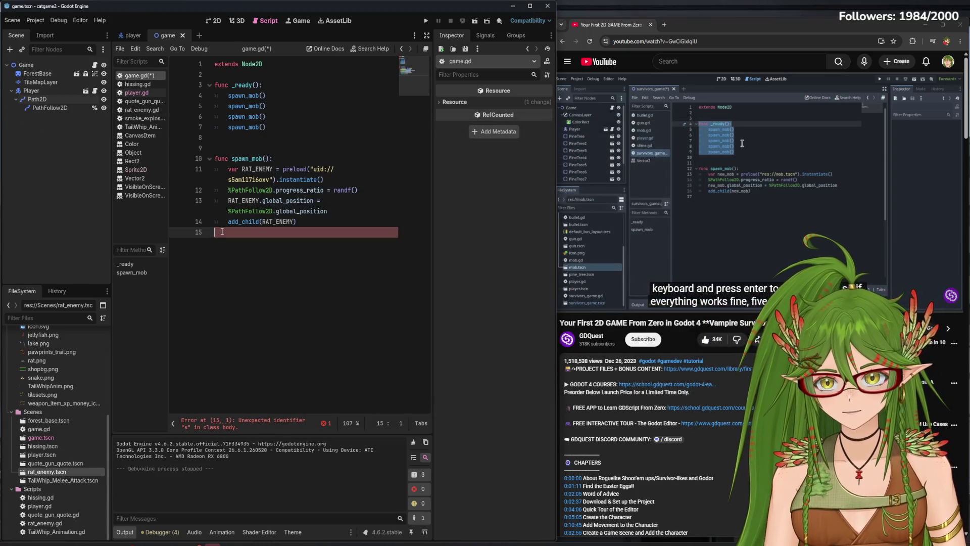
key("ctrl+s")
- Duplicate the spawn_mob() call on line 7 and rerun the game to see more rats
left_click(283, 129)
key("shift+Home")
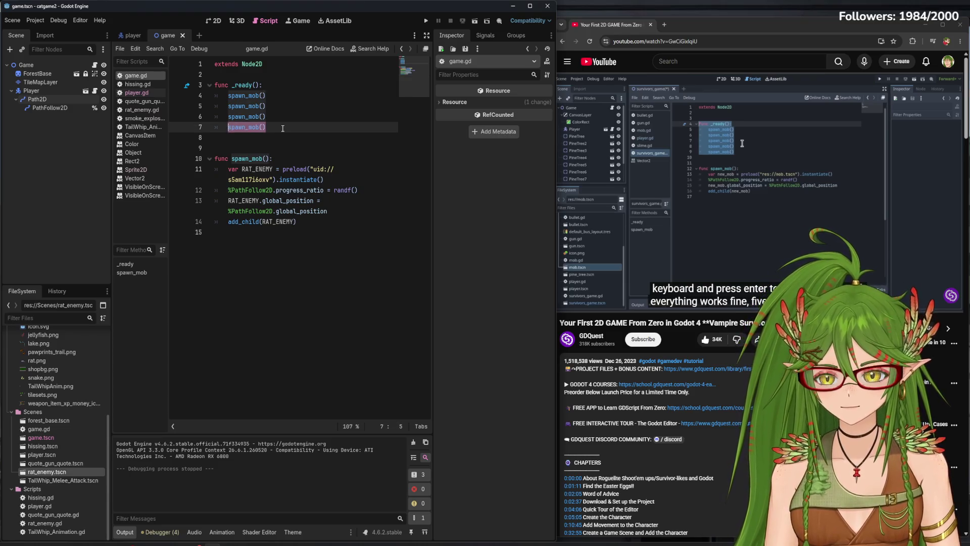
key("ctrl+c")
key("End")
key("Return")
key("ctrl+v")
key("Return")
key("ctrl+v")
key("Return")
key("ctrl+v")
key("Return")
key("ctrl+v")
key("Return")
key("ctrl+v")
key("Return")
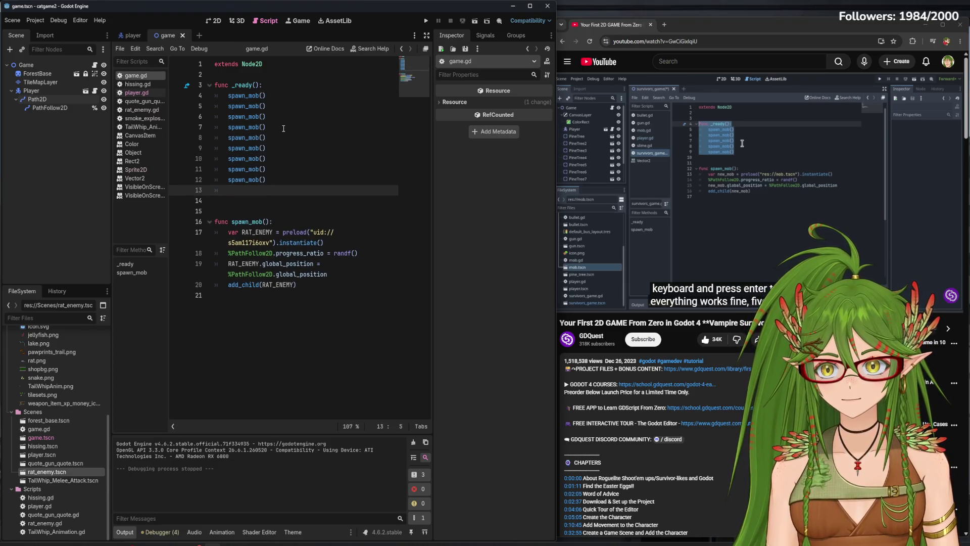
key("F5")
key("a")
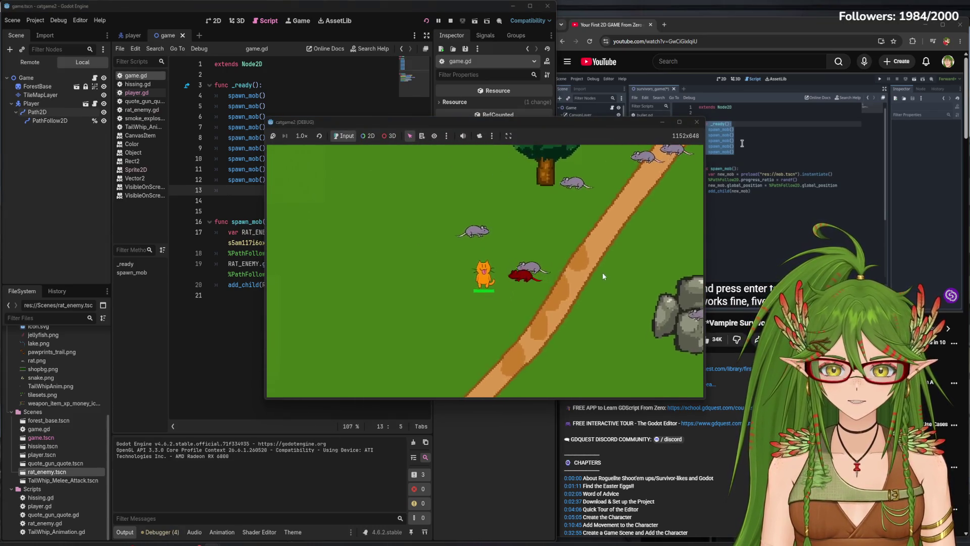
- Close the game, delete the six extra spawn_mob() calls on lines 7–12, and save
left_click(697, 121)
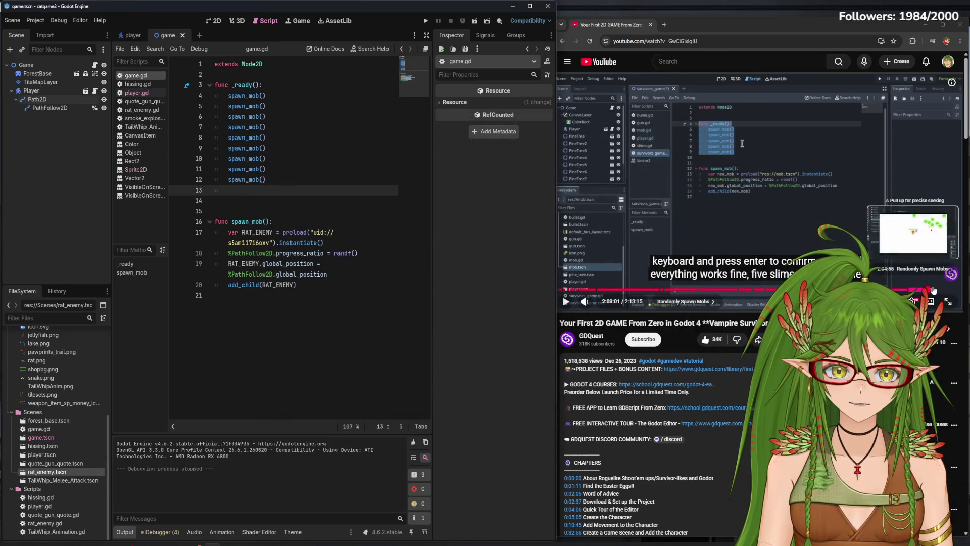
left_click_drag(266, 180, 227, 125)
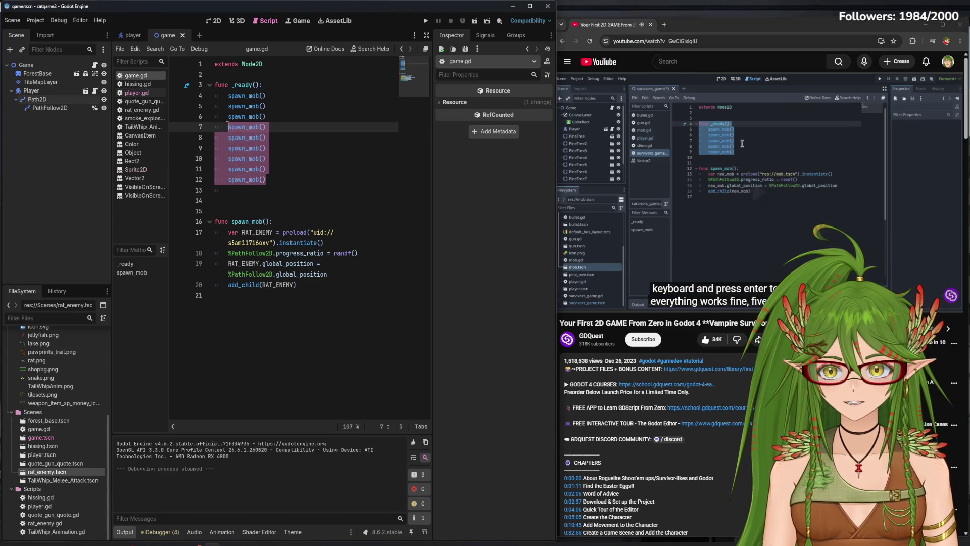
key("BackSpace")
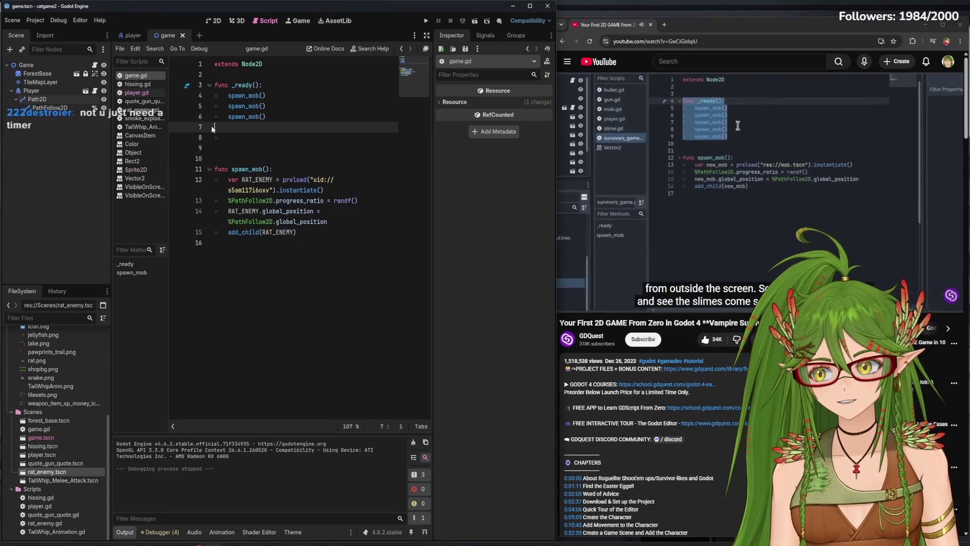
left_click(244, 139)
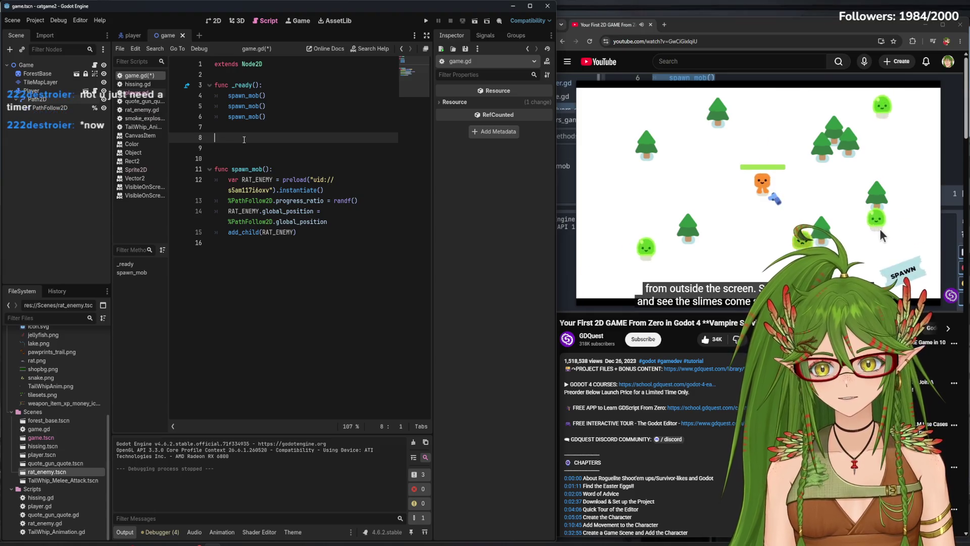
key("BackSpace")
key("ctrl+s")
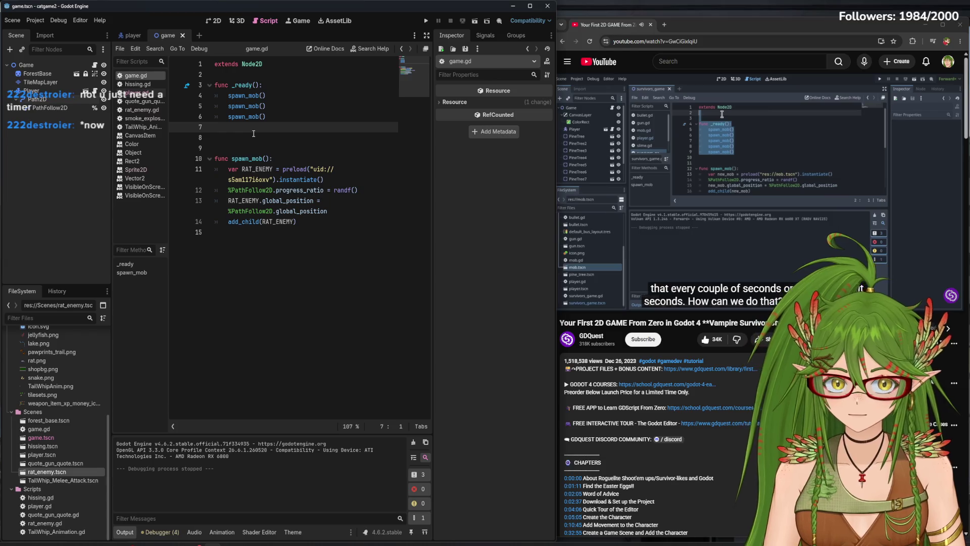
- Delete the remaining spawn_mob() calls on lines 4–6, leaving _ready() empty, and save
left_click(264, 117)
left_click_drag(264, 117, 228, 95)
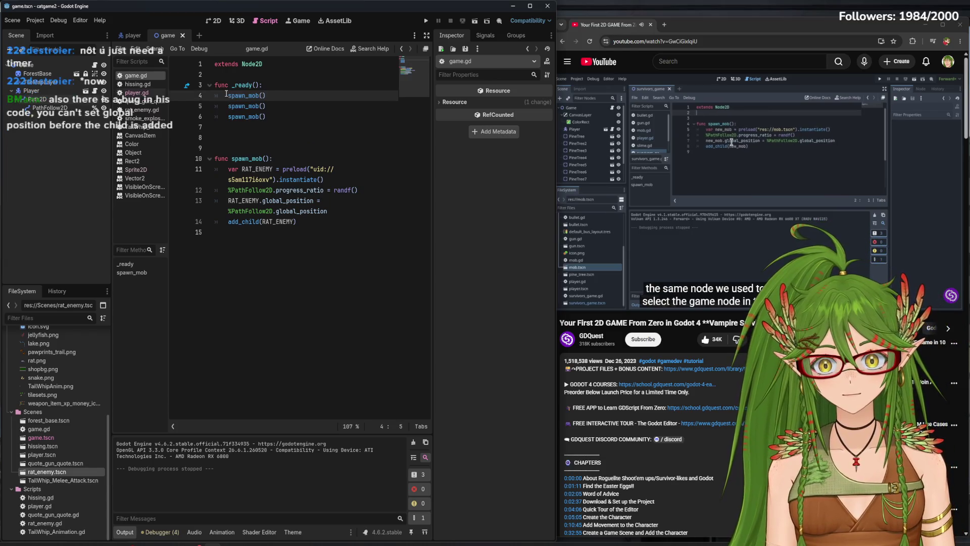
left_click(716, 177)
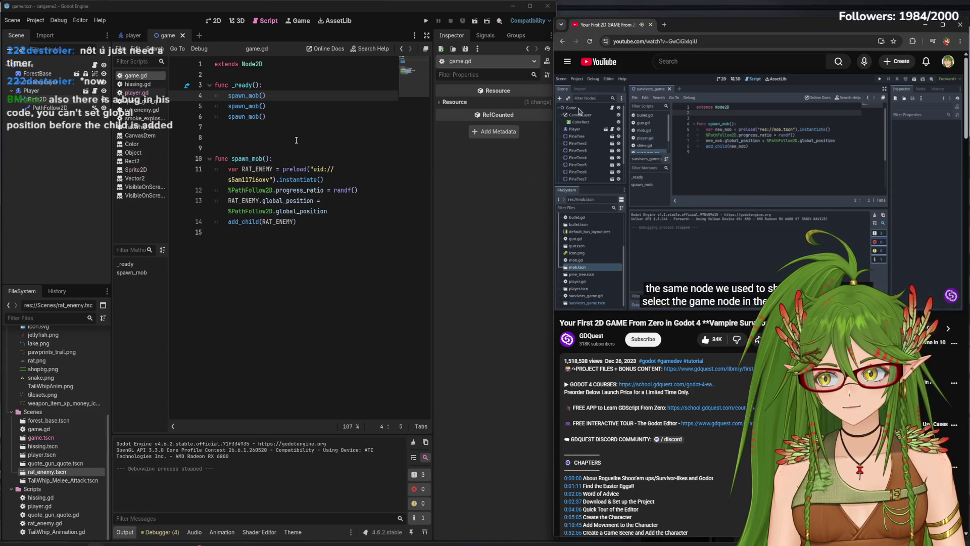
left_click_drag(283, 127, 224, 94)
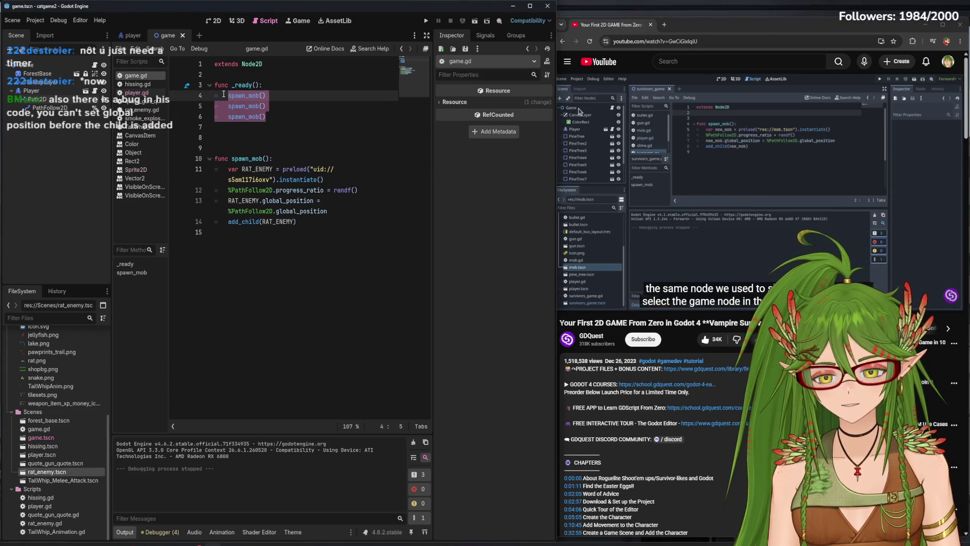
key("BackSpace")
key("BackSpace")
key("BackSpace")
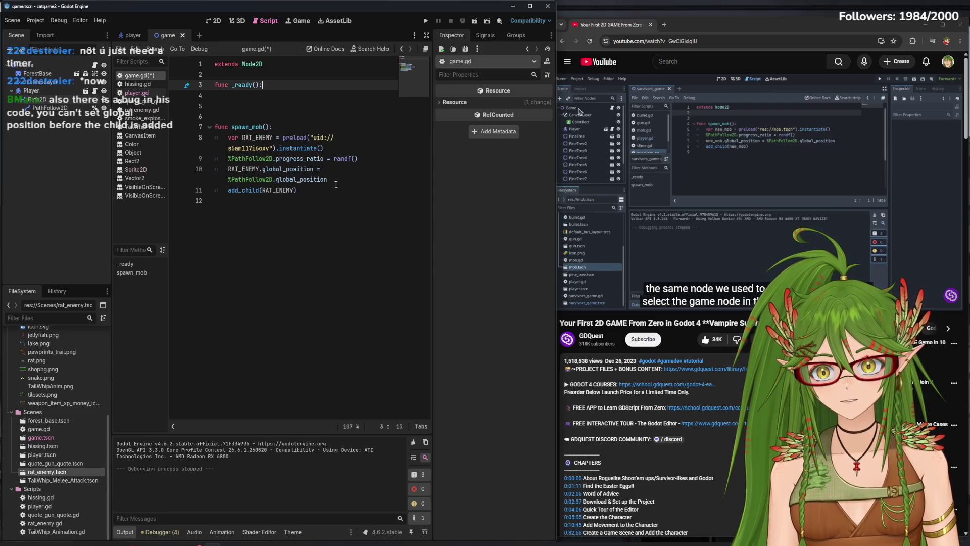
left_click_drag(296, 190, 227, 191)
key("Down")
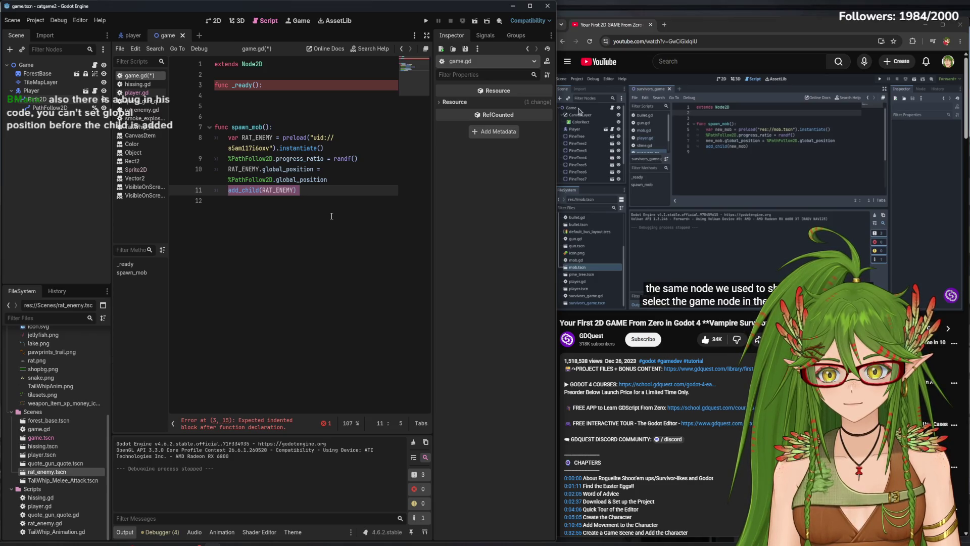
left_click(331, 209)
key("ctrl+s")
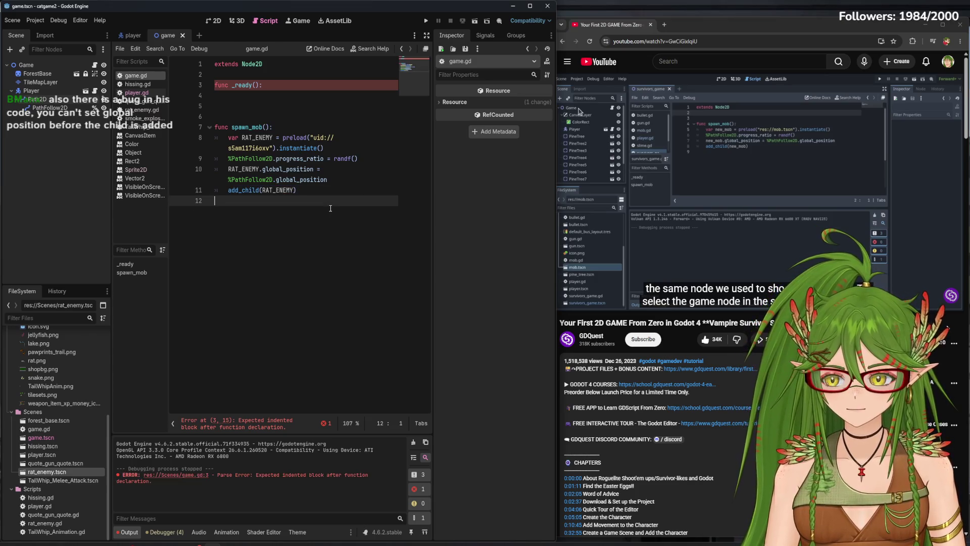
left_click(656, 162)
left_click(265, 97)
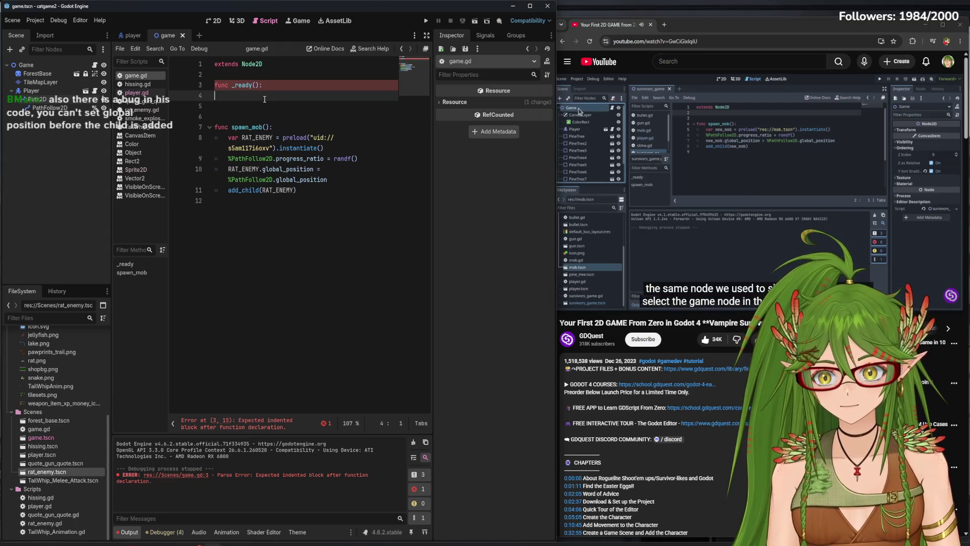
left_click(31, 64)
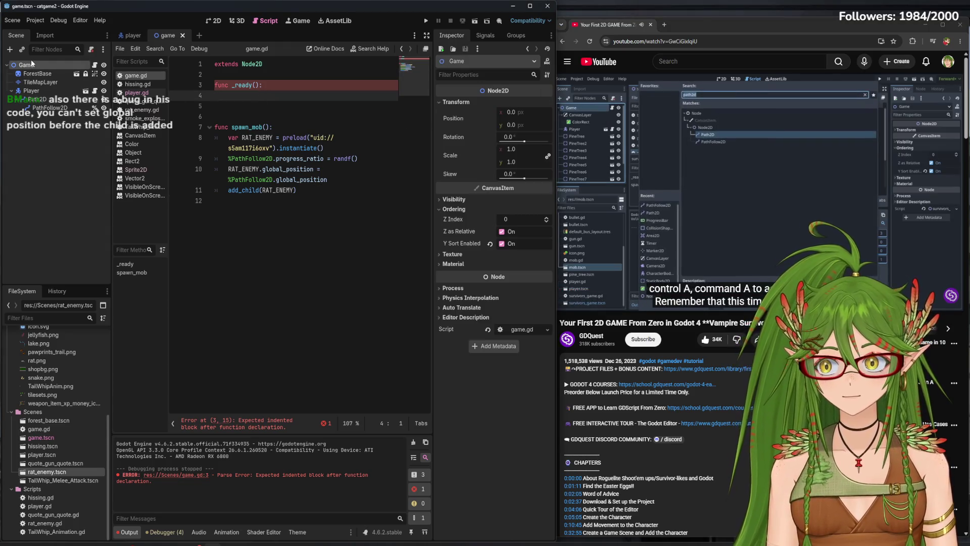
- Add a Timer child node to the game scene
key("ctrl+a")
type("pathfol")
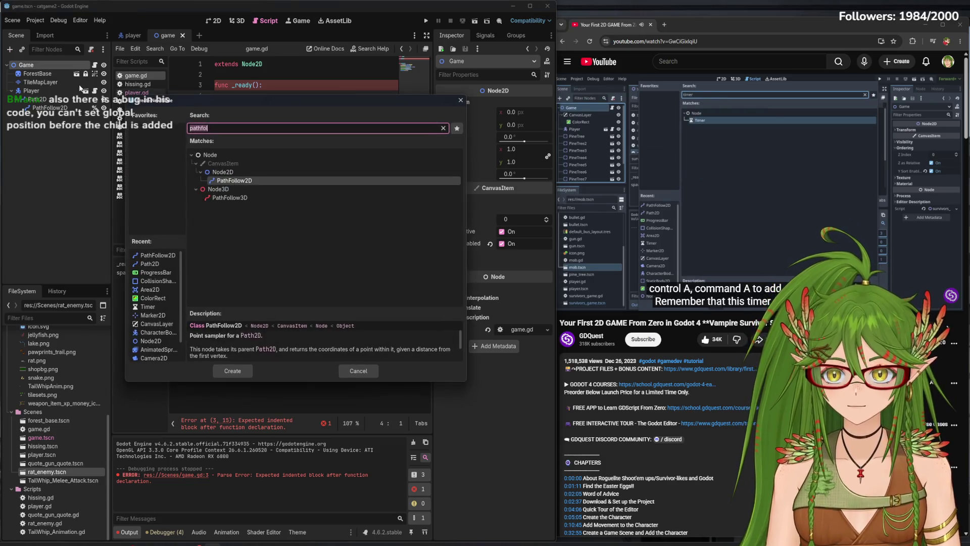
type("timer")
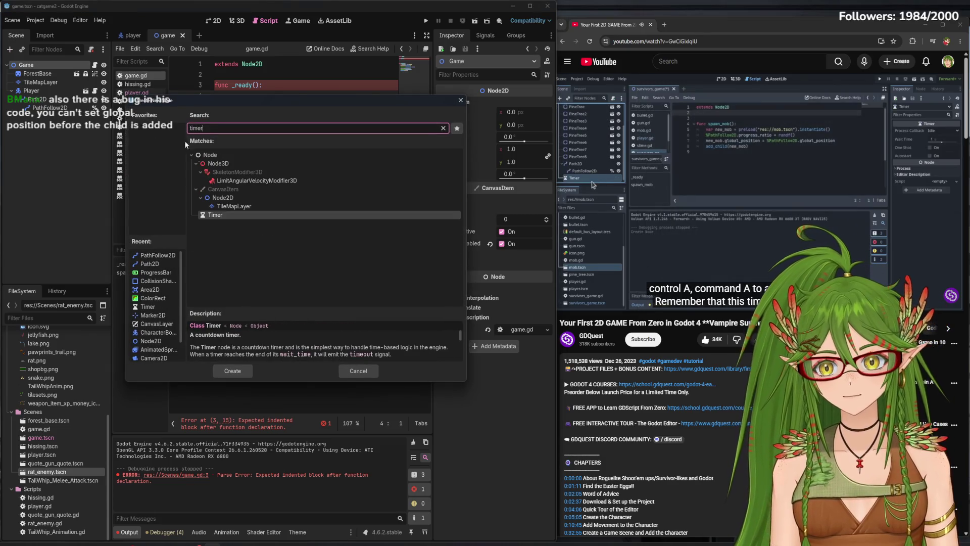
double_click(223, 215)
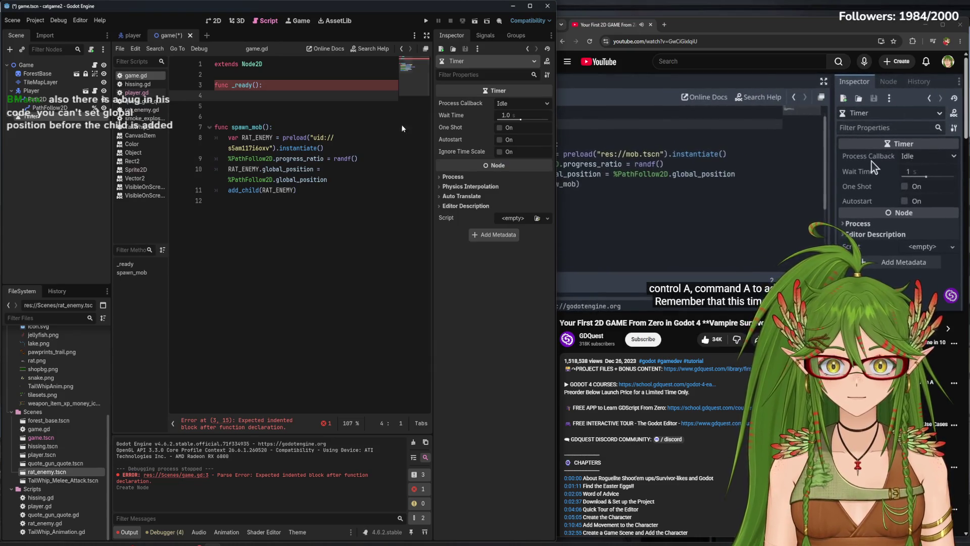
mouse_move(503, 93)
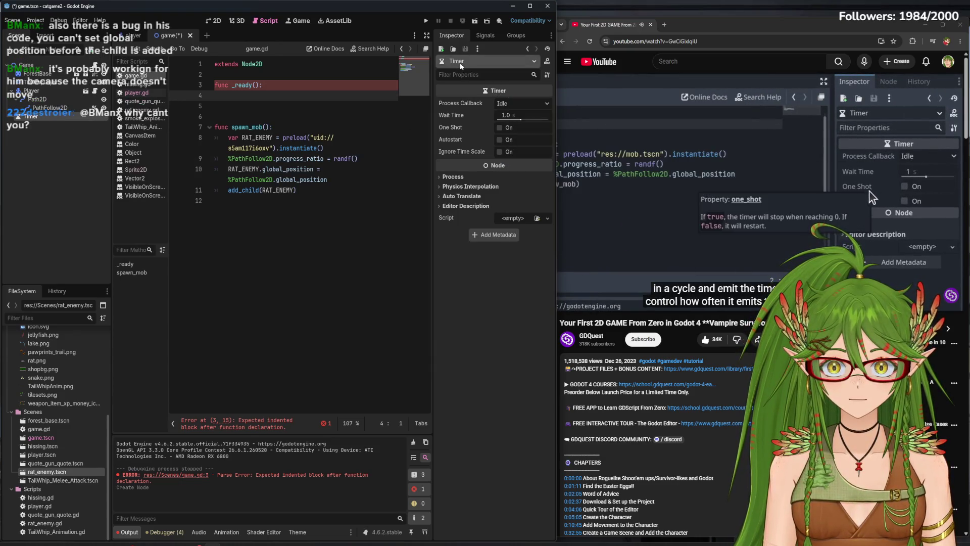
left_click(581, 228)
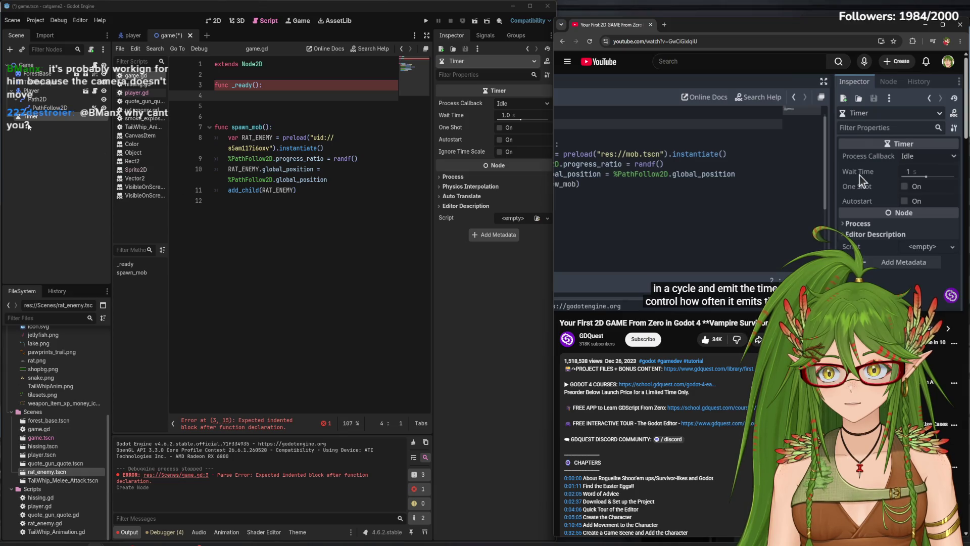
- Rename the Timer to Enemy_Spawn_Timer, save, then rename it to Rat_Spawn_Timer
right_click(36, 117)
left_click(65, 186)
type("Enemy_Spawn_T")
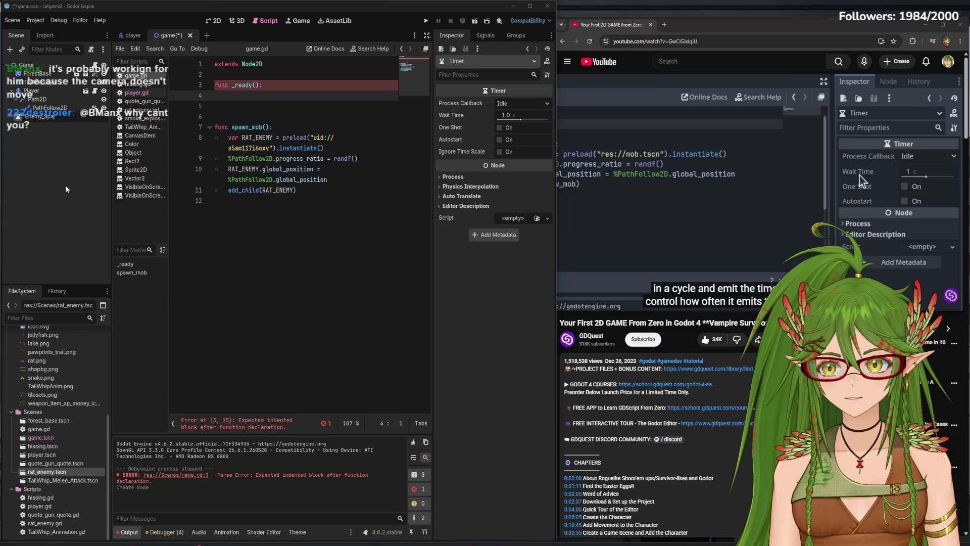
type("imer")
key("Return")
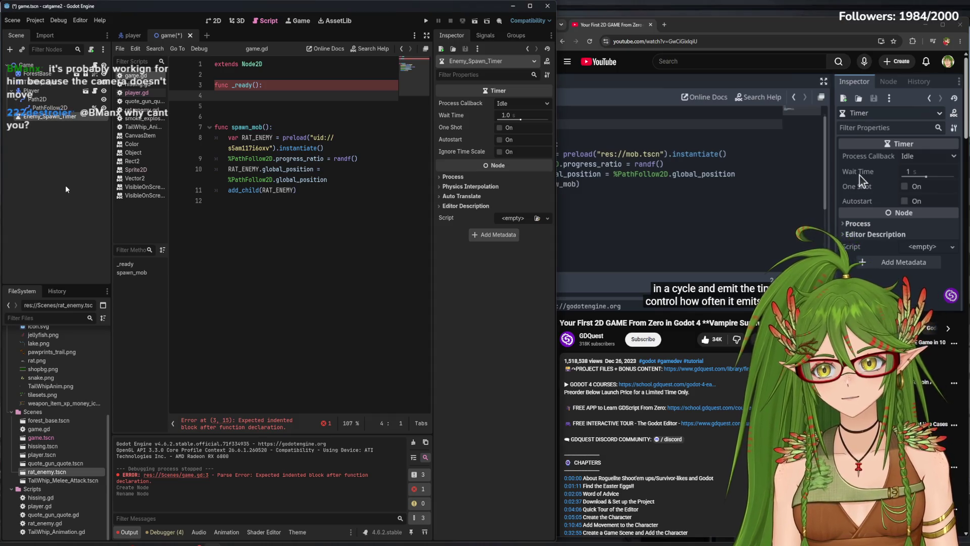
key("ctrl+s")
right_click(45, 117)
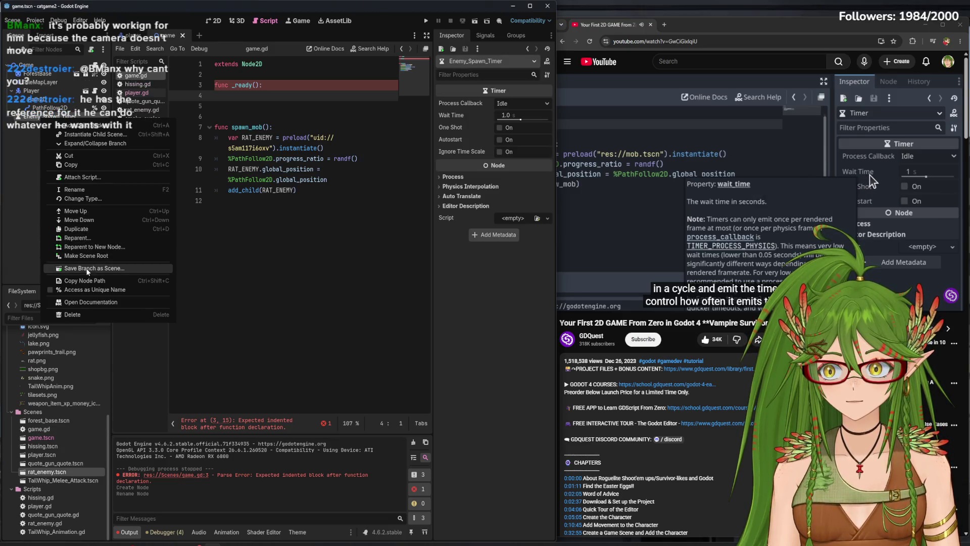
left_click(86, 221)
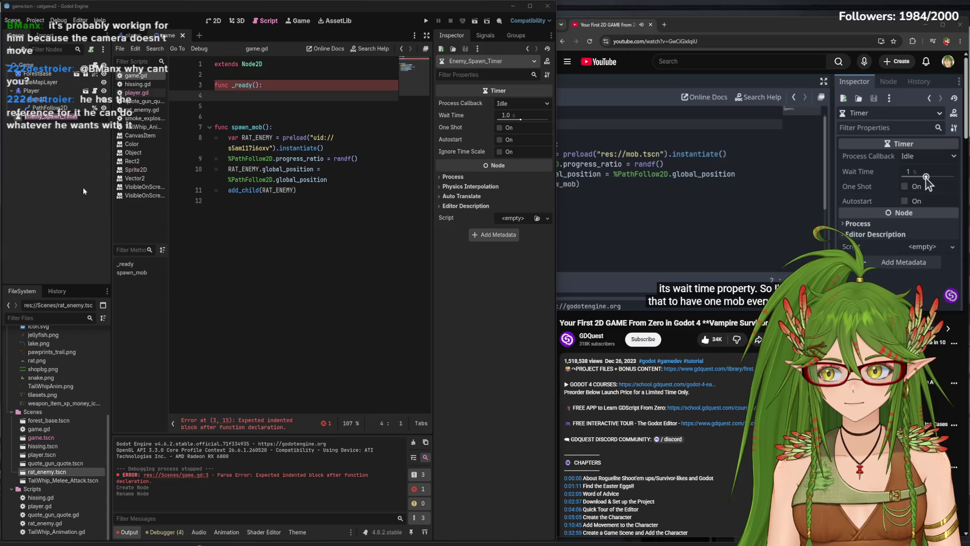
type("Rat_Spawn_Timer")
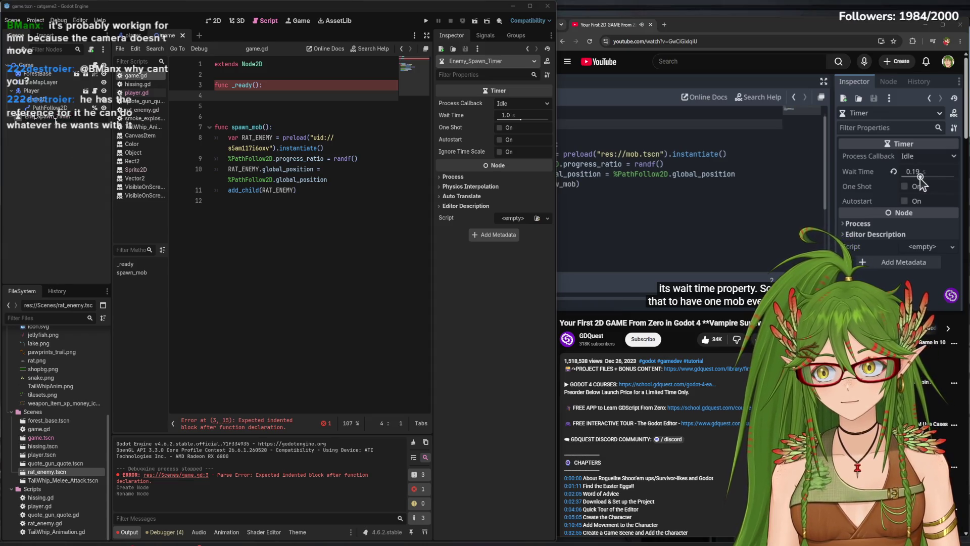
key("Return")
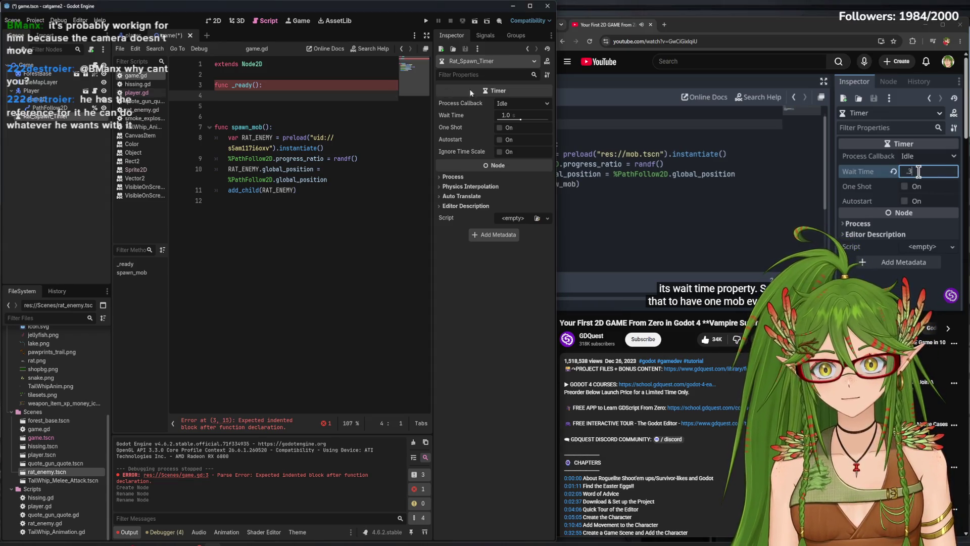
- Set the Rat_Spawn_Timer wait time to 0.3 seconds, save, and enable Autostart
left_click(505, 115)
key("BackSpace")
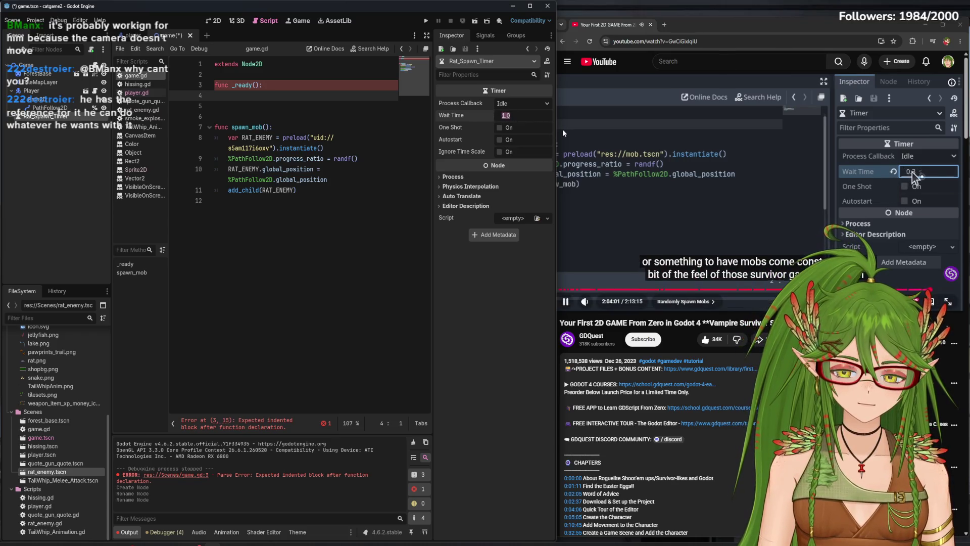
type("3")
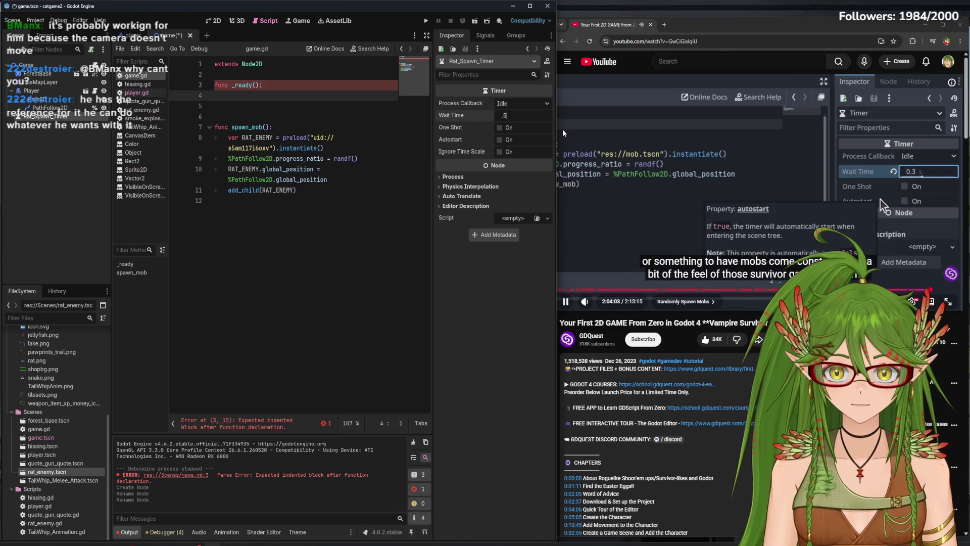
key("Return")
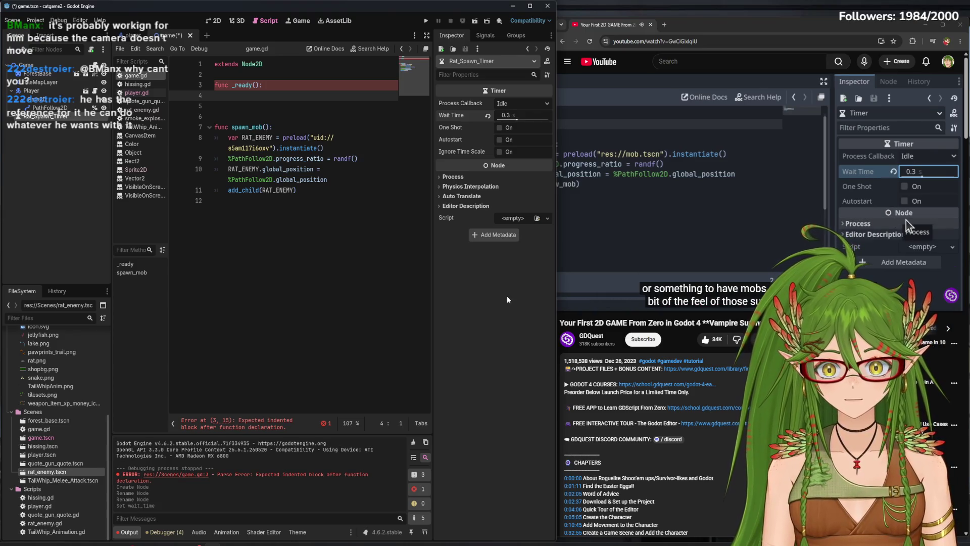
key("ctrl+s")
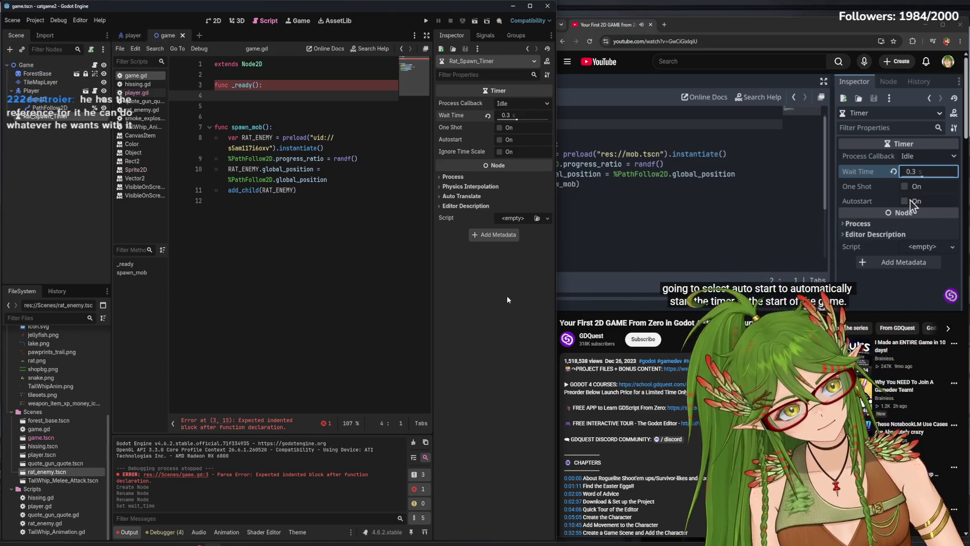
left_click(500, 140)
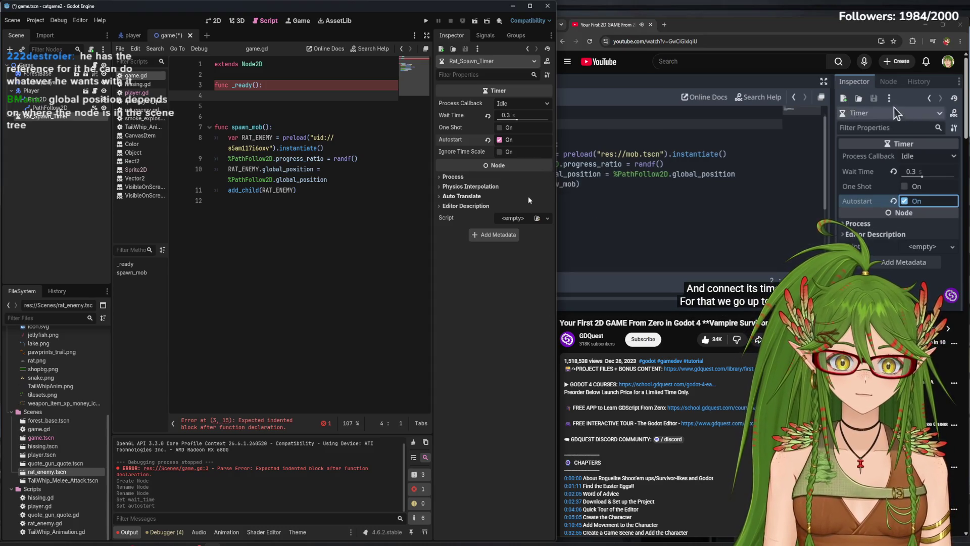
mouse_move(498, 165)
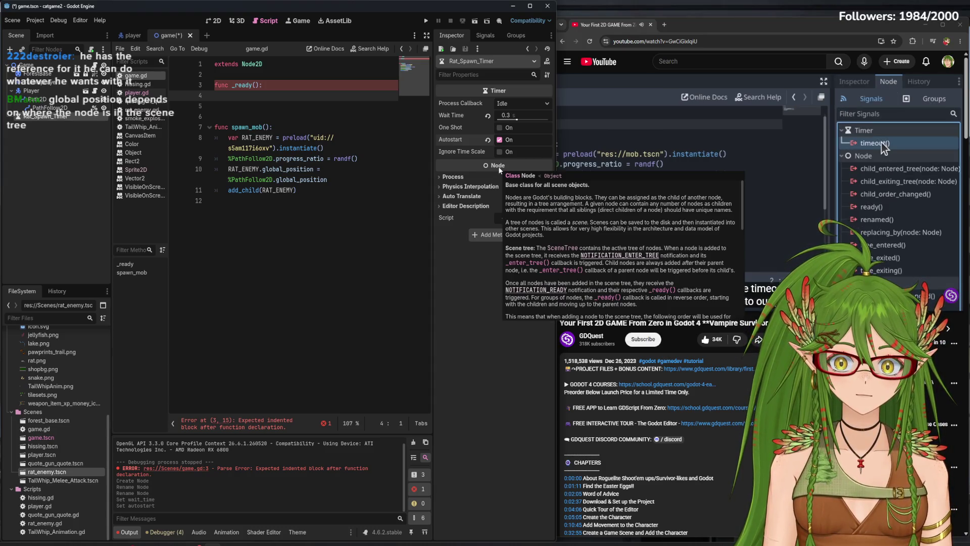
- Connect the timer's timeout signal to a new _on_rat_spawn_timer_timeout handler in game.gd
left_click(485, 35)
double_click(478, 73)
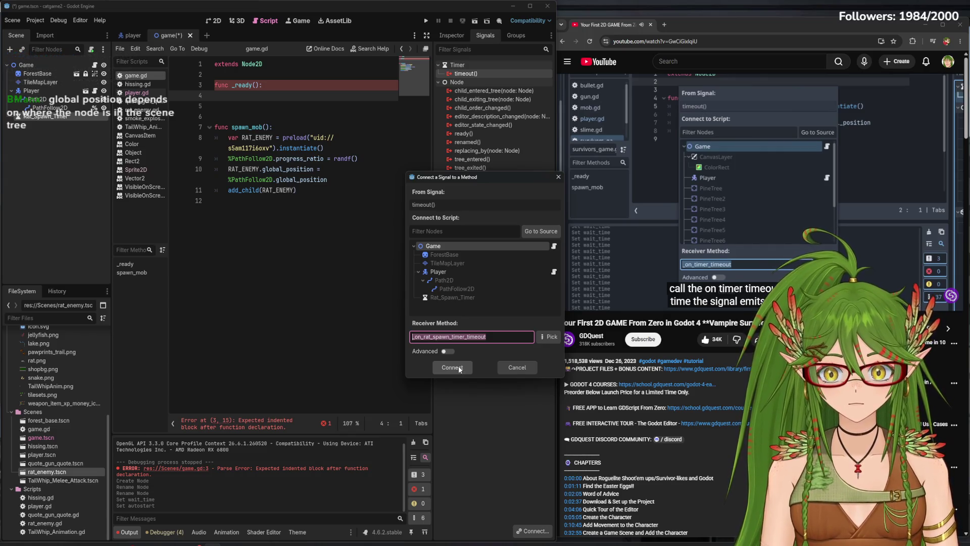
left_click(459, 368)
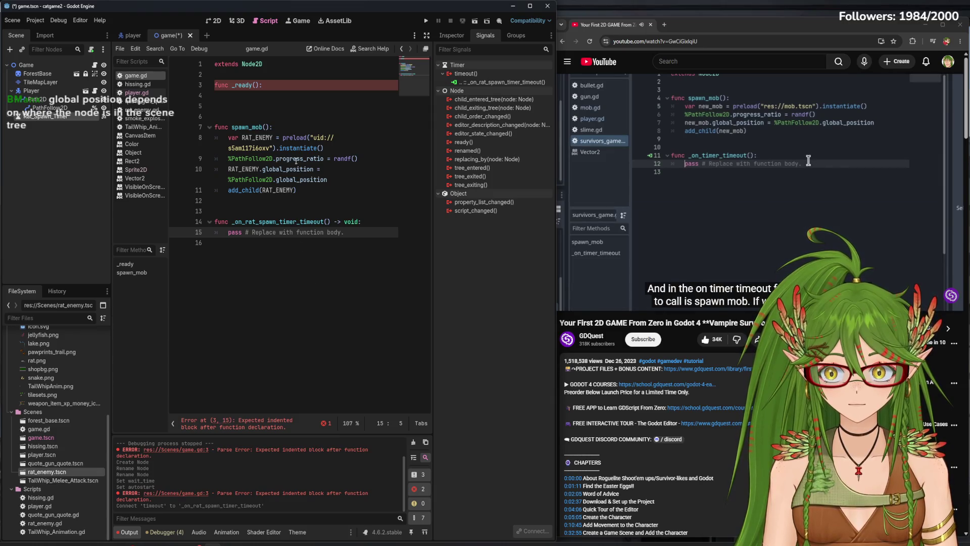
left_click(281, 101)
key("BackSpace")
key("BackSpace")
key("BackSpace")
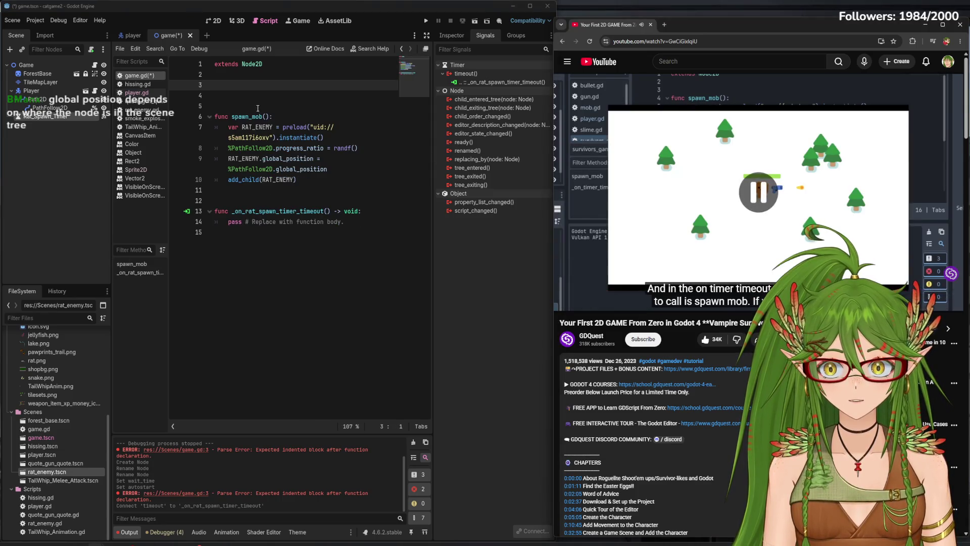
- Remove the empty _ready() function, replace pass in the timeout handler with spawn_mob(), and run with F5
key("BackSpace")
key("BackSpace")
key("Delete")
left_click(258, 201)
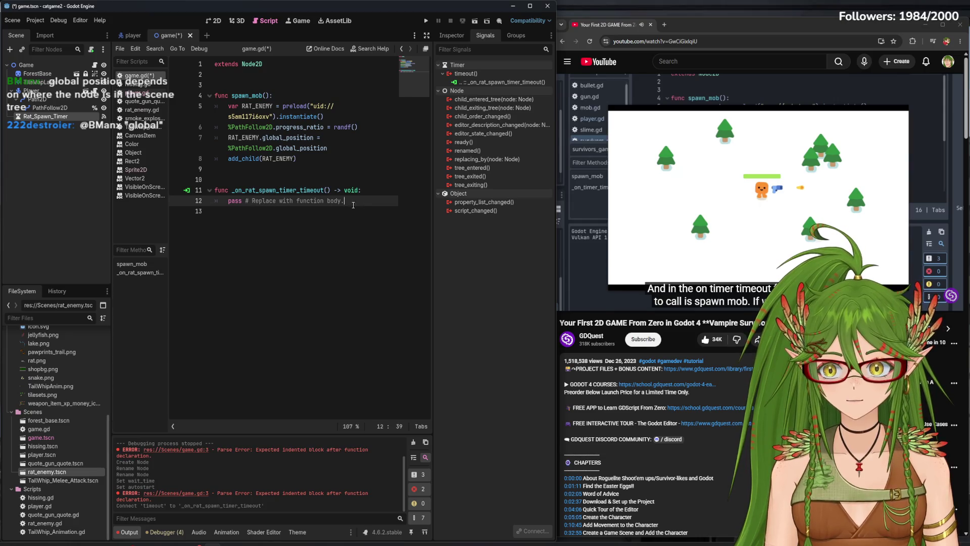
type("spawn_mob(")
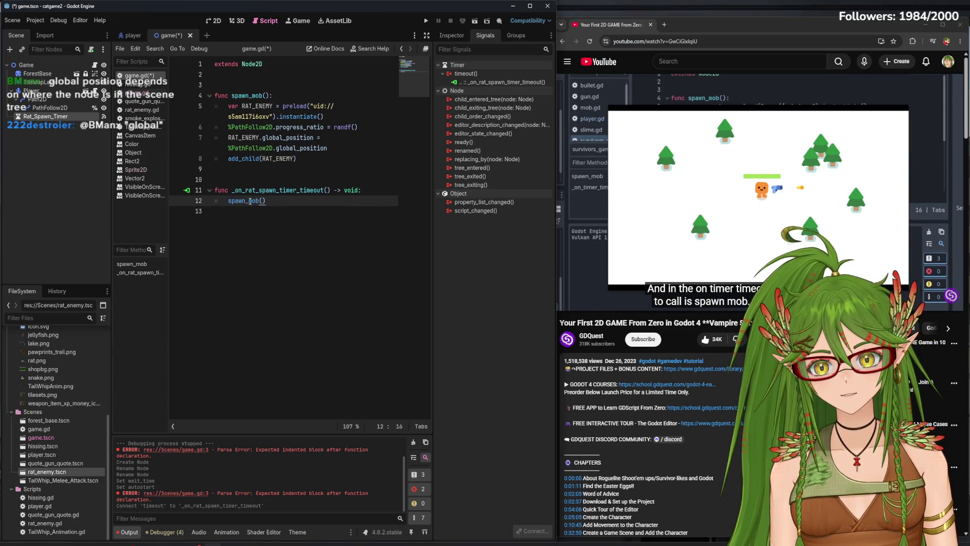
left_click(727, 185)
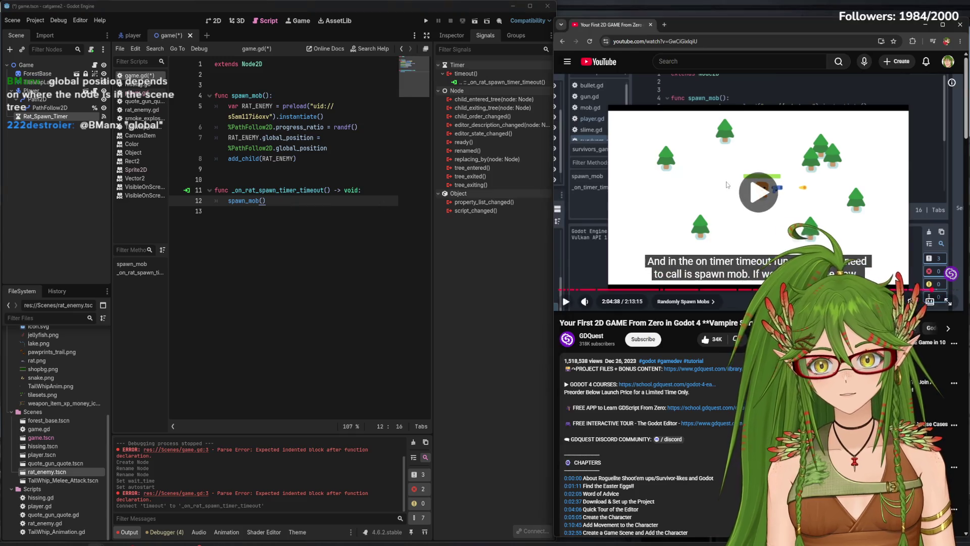
left_click(714, 167)
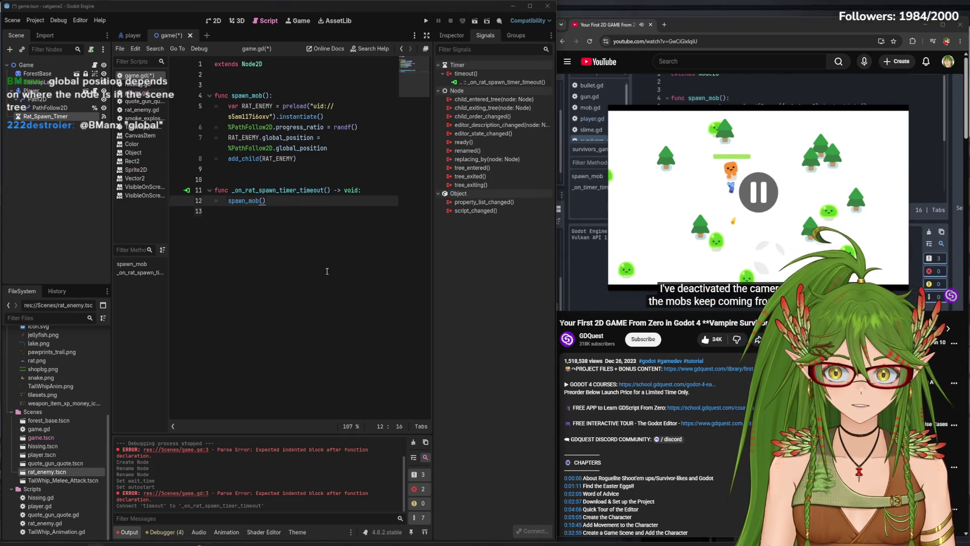
left_click(303, 211)
key("F5")
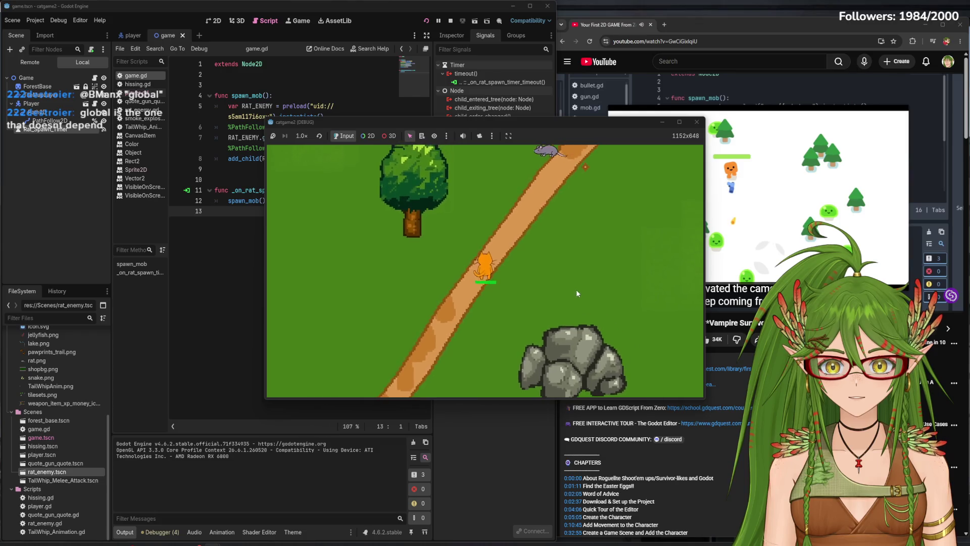
- Walk the cat around with WASD among the continuously spawning rats, then stop the game with F8
key("d")
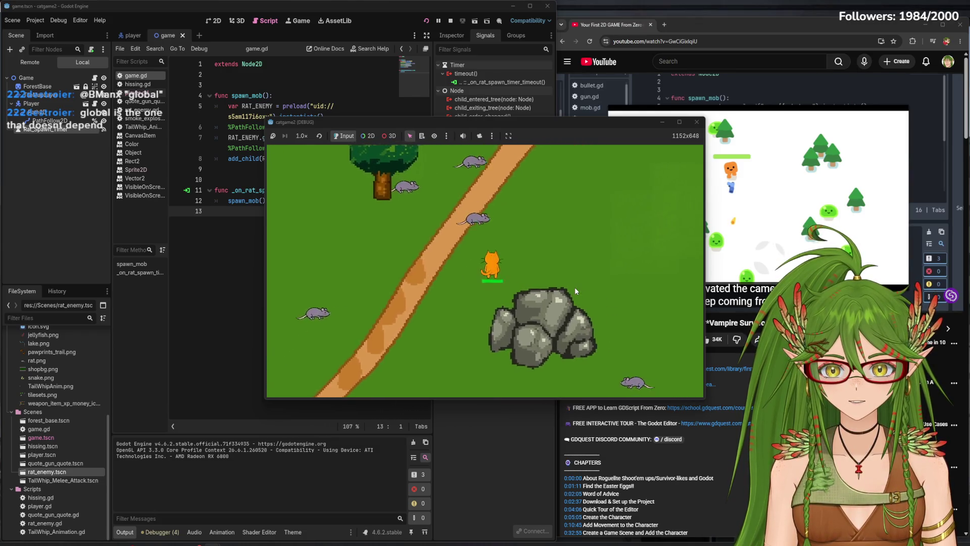
key("s")
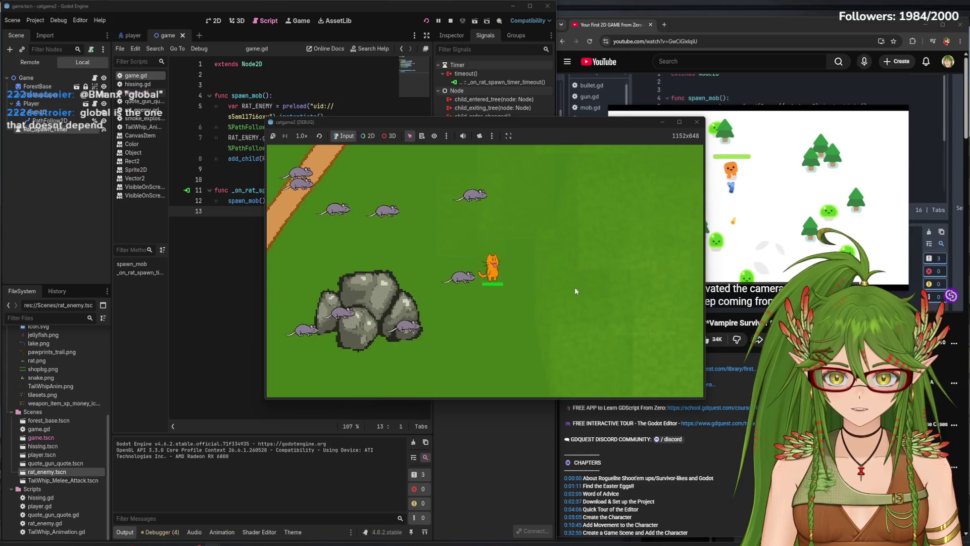
key("s")
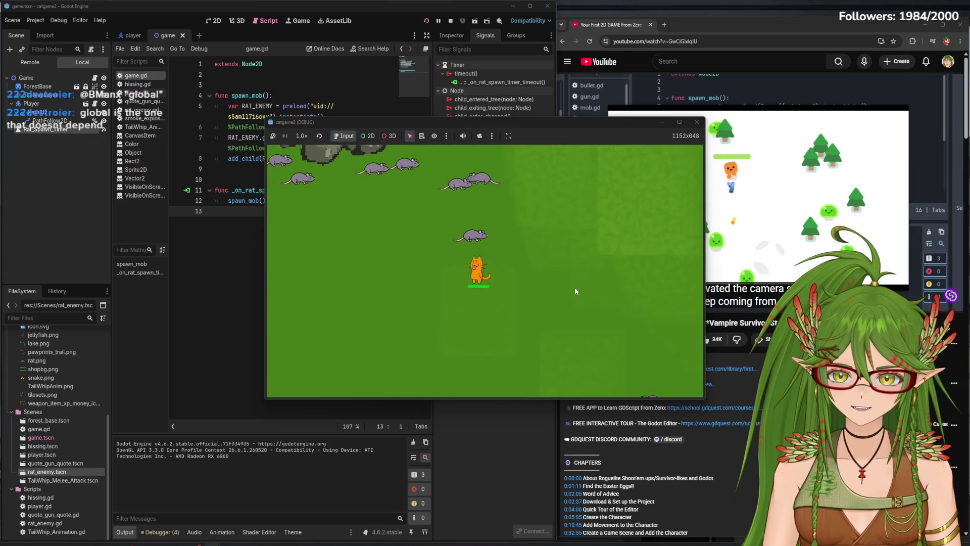
key("d")
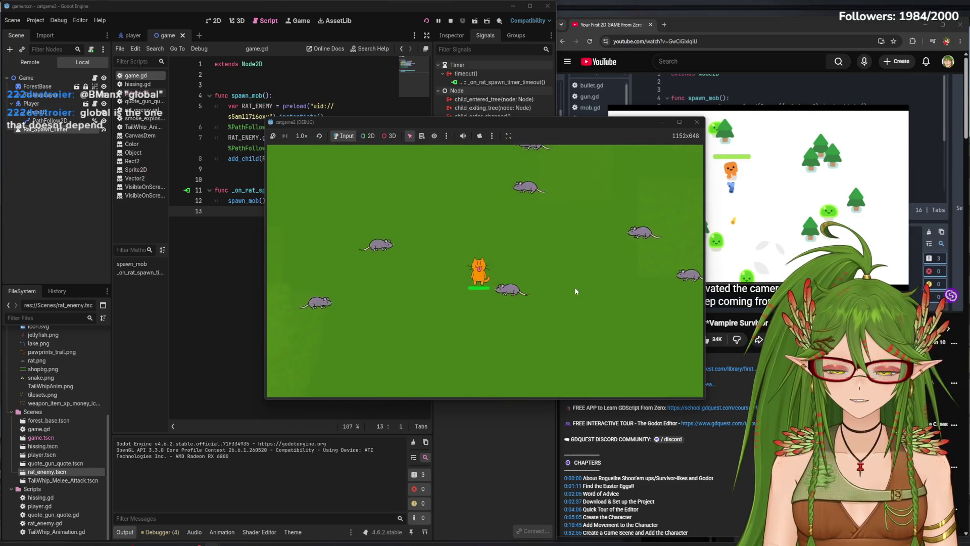
key("s")
key("a")
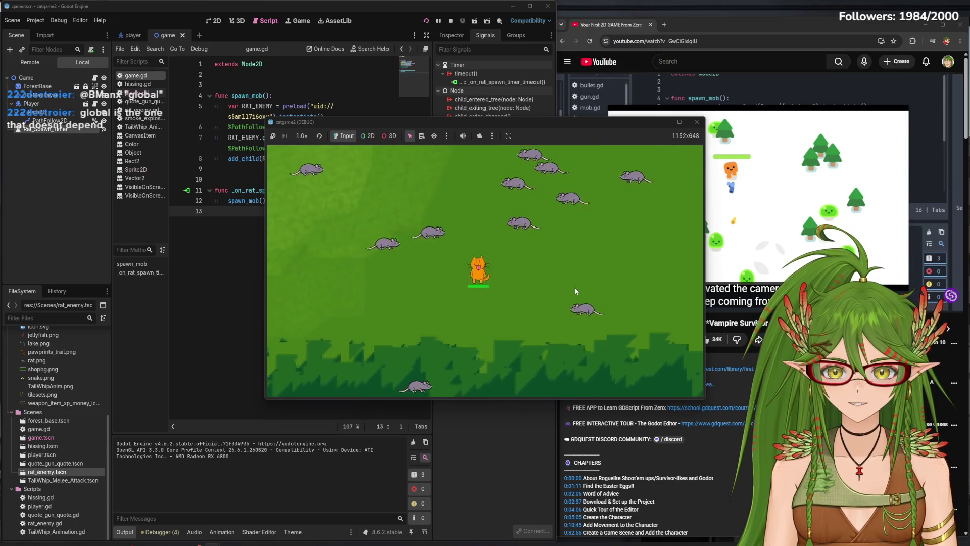
key("a")
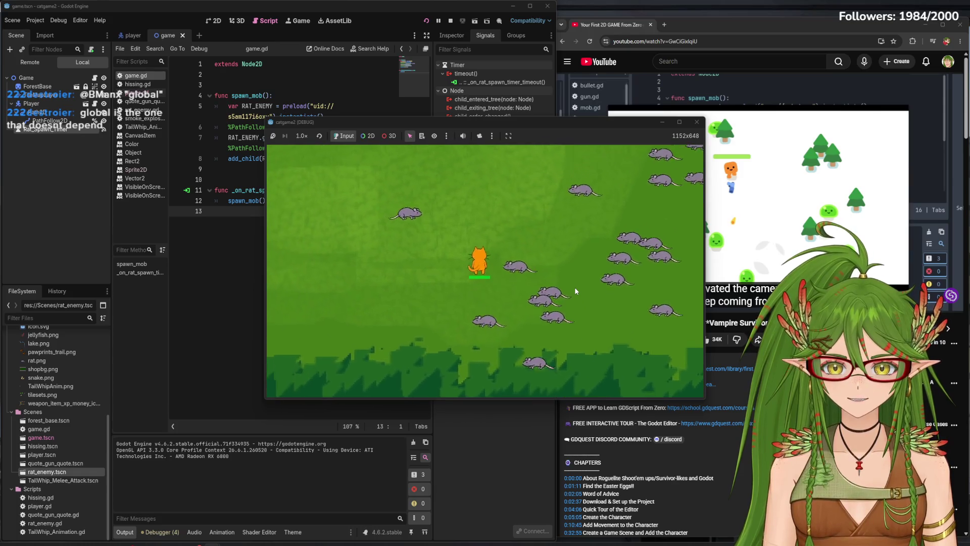
key("w")
key("a")
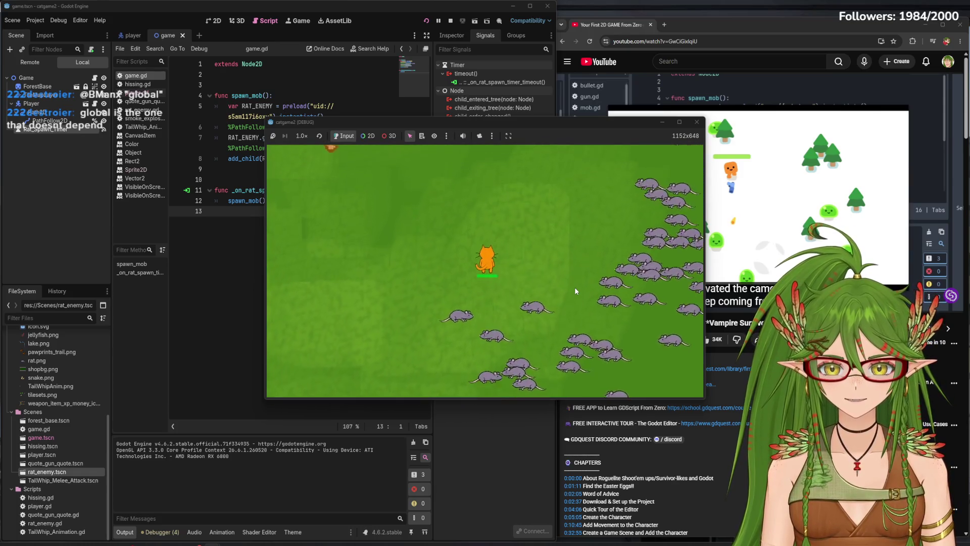
key("d")
key("s")
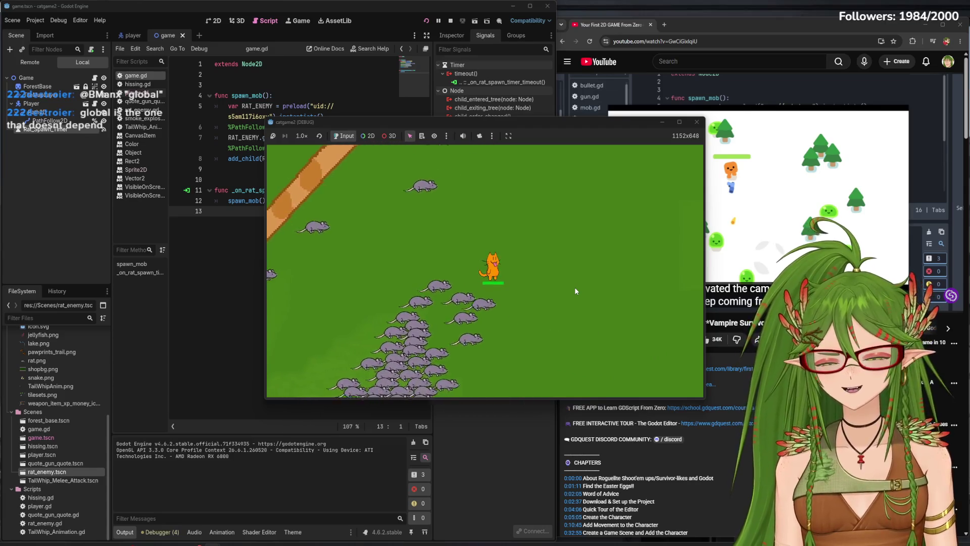
key("d")
key("w")
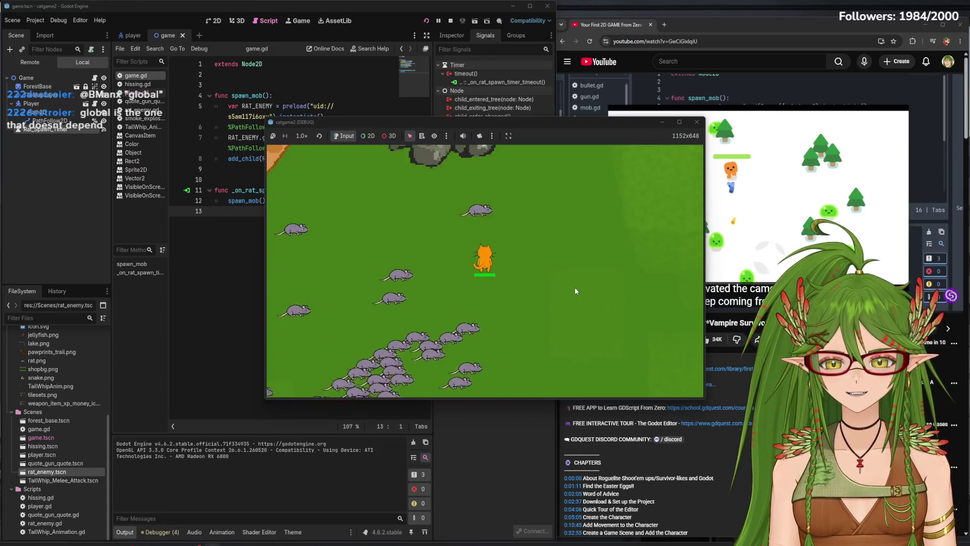
key("w")
key("a")
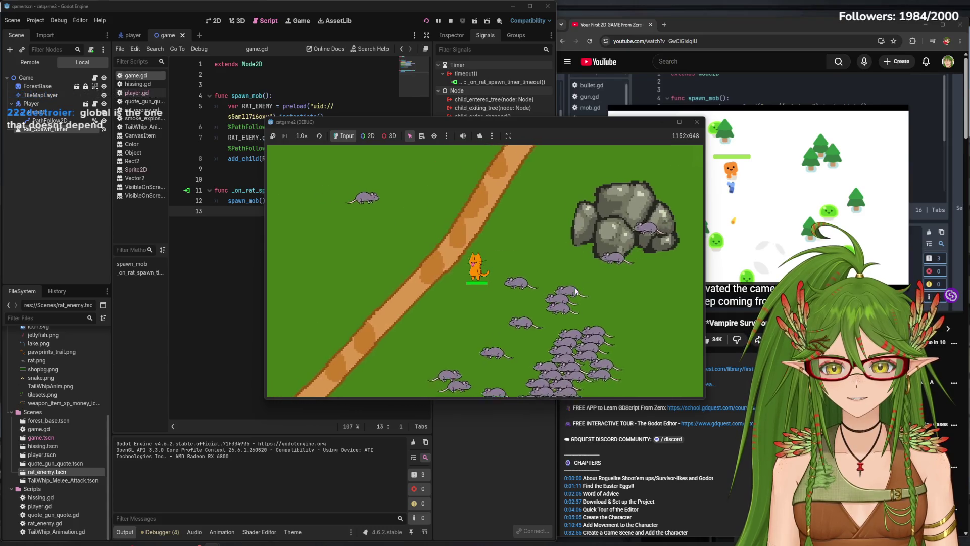
key("a")
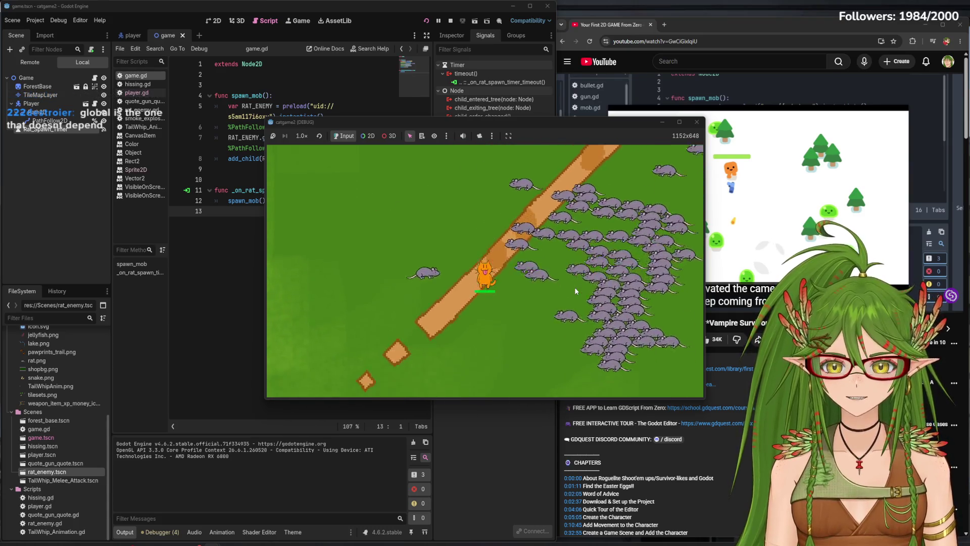
key("s")
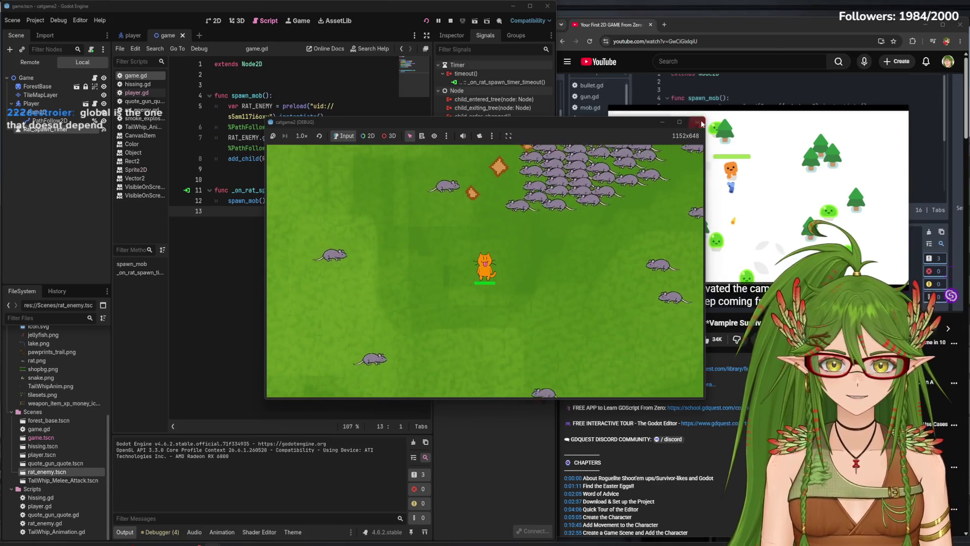
key("F8")
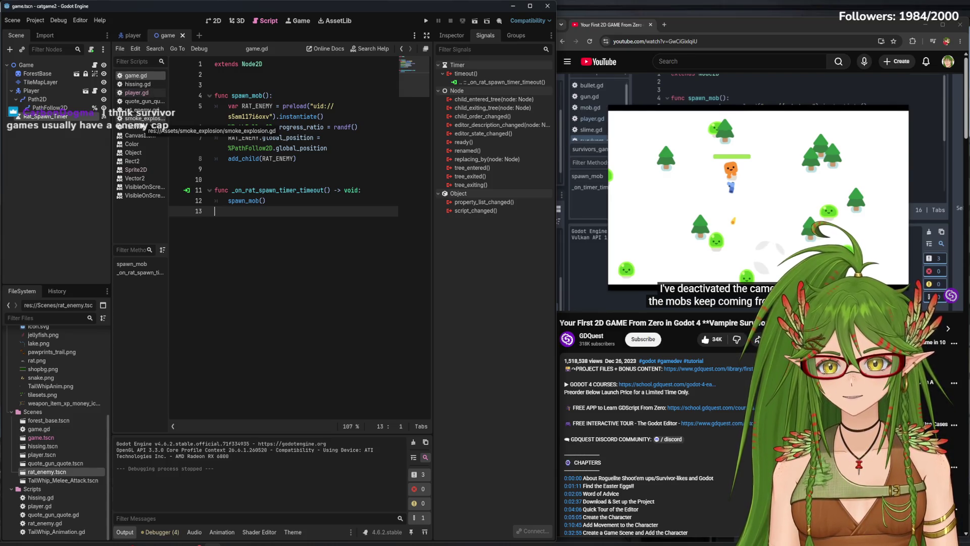
- Review smoke_explosion.gd, rat_enemy.gd and hissing.gd (damage_amount 10), then run the game again
left_click(147, 119)
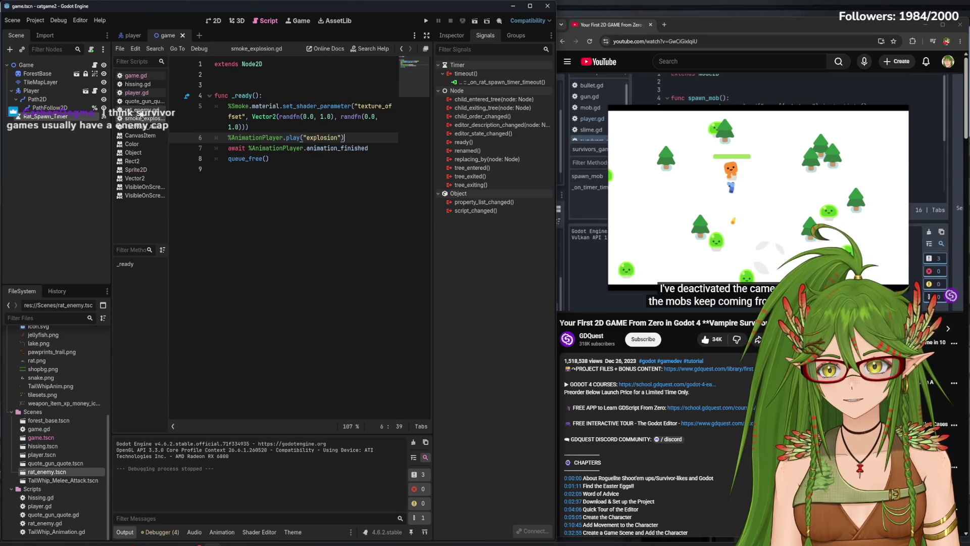
left_click(143, 111)
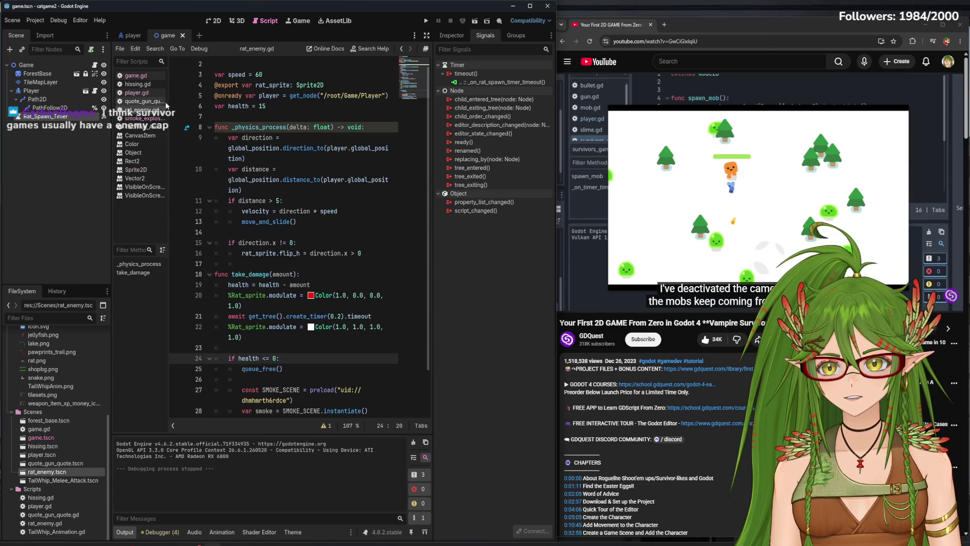
left_click(141, 85)
type("var damage_amount = 10")
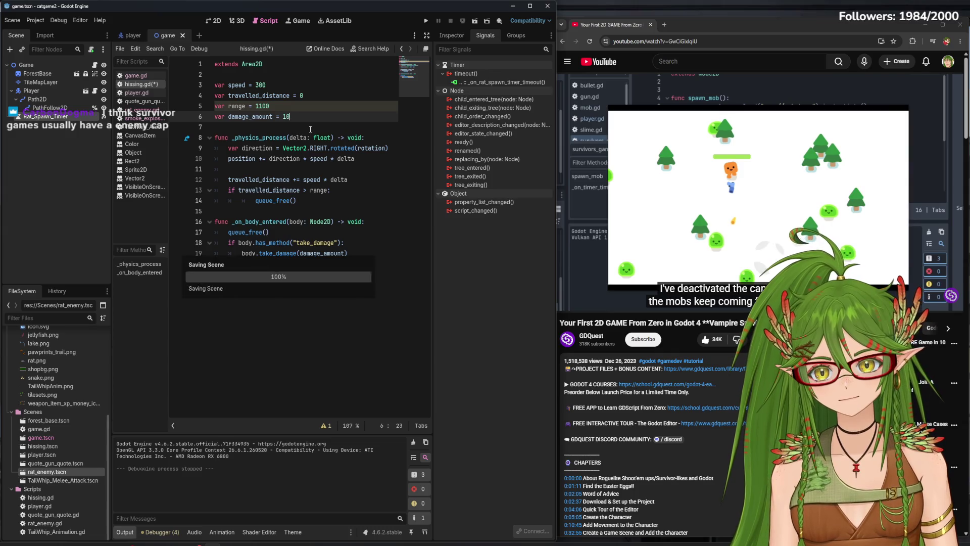
left_click(426, 20)
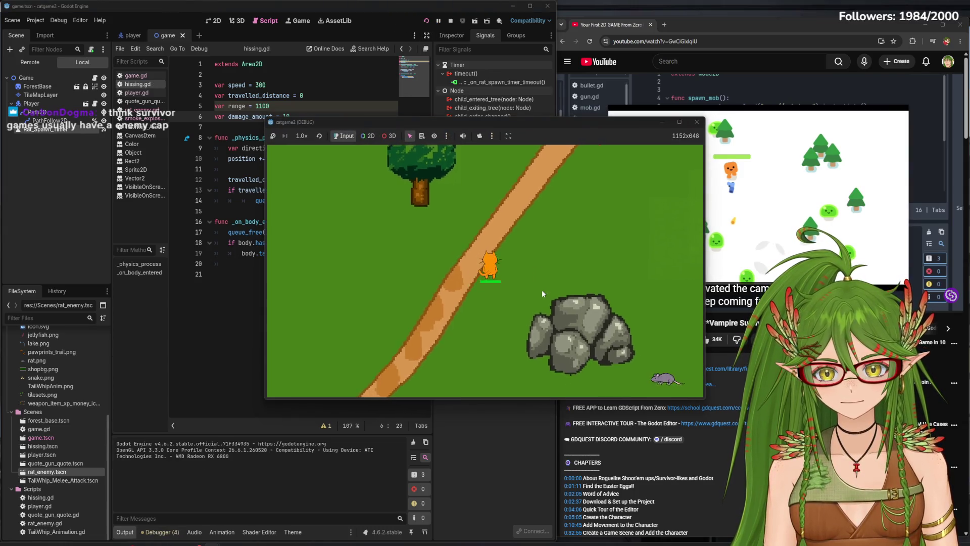
- Walk the cat around the field with WASD, past the rocks, river and tree wall, as rats spawn
key("d")
key("w")
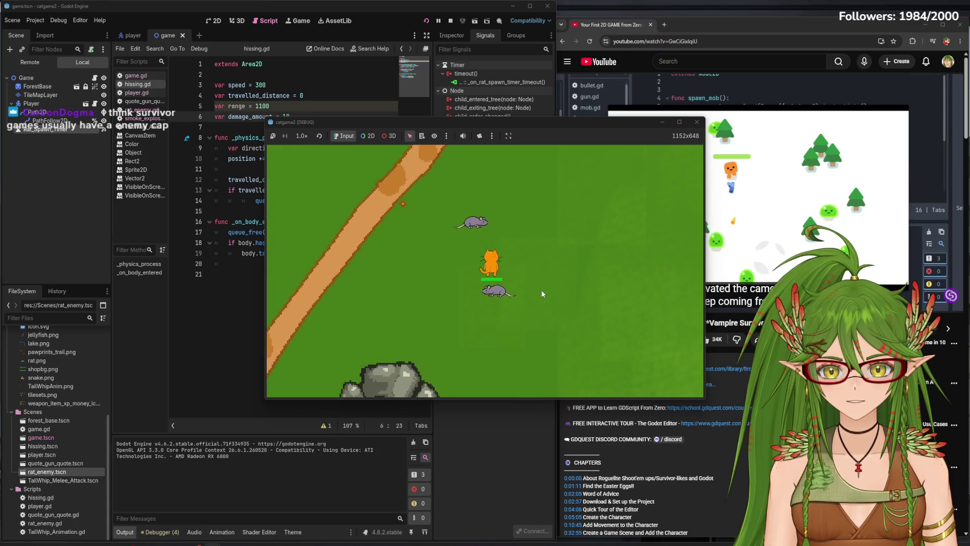
key("a")
key("w")
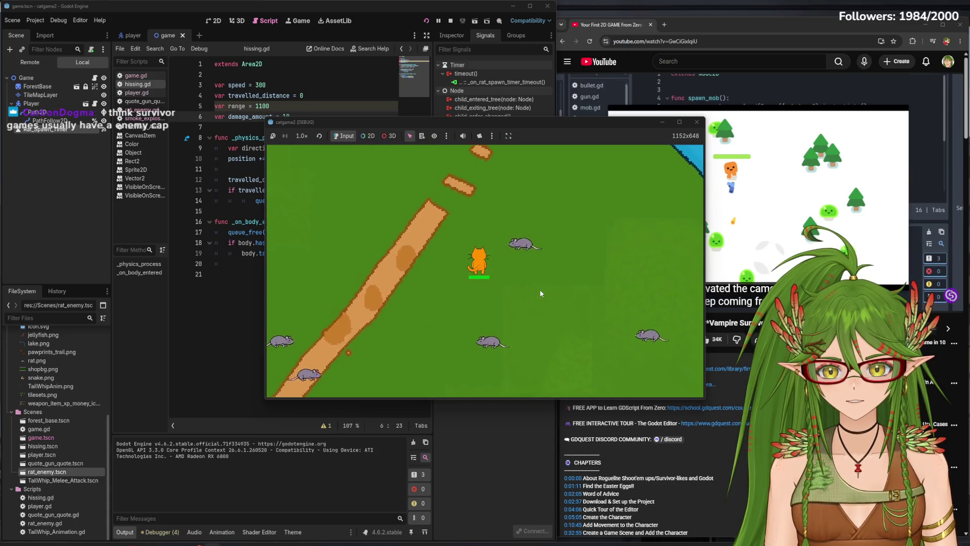
key("s")
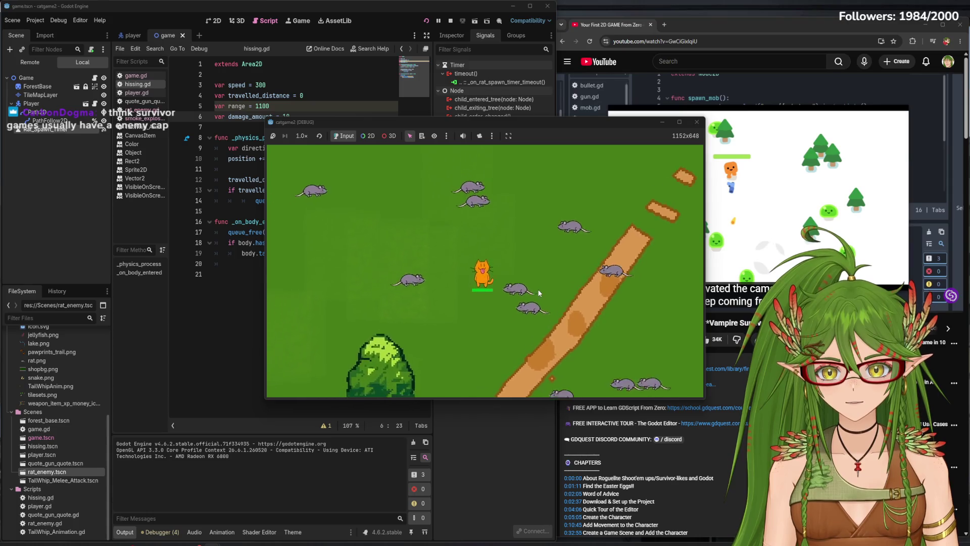
key("a")
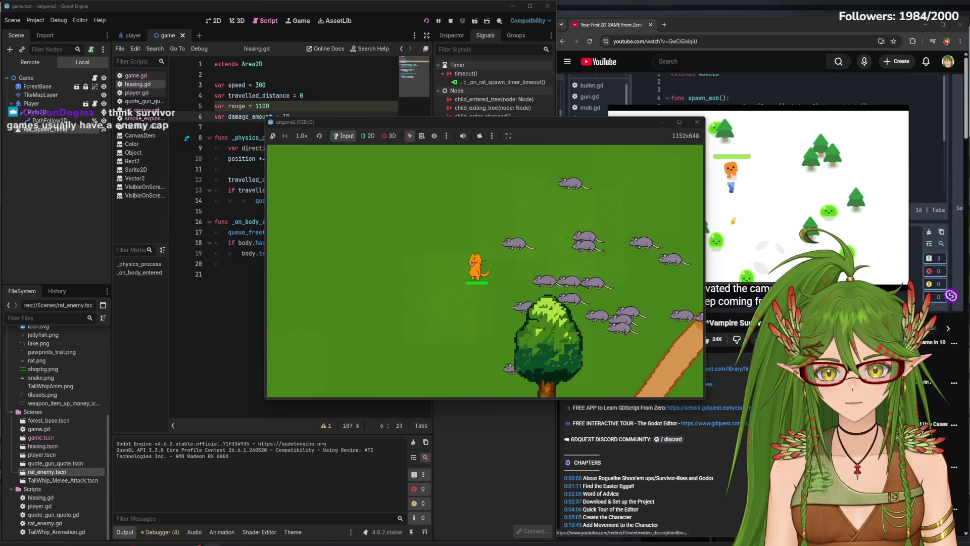
key("s")
key("d")
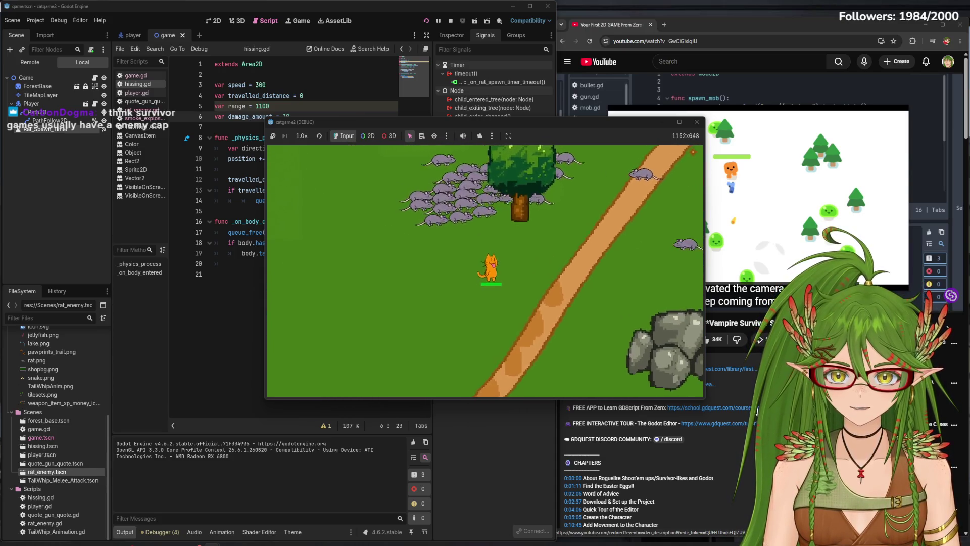
key("s")
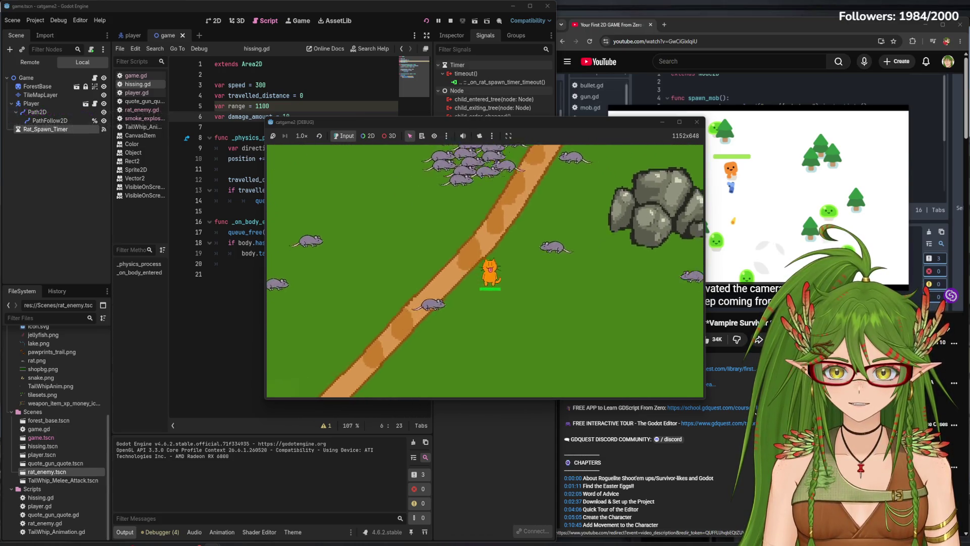
key("s")
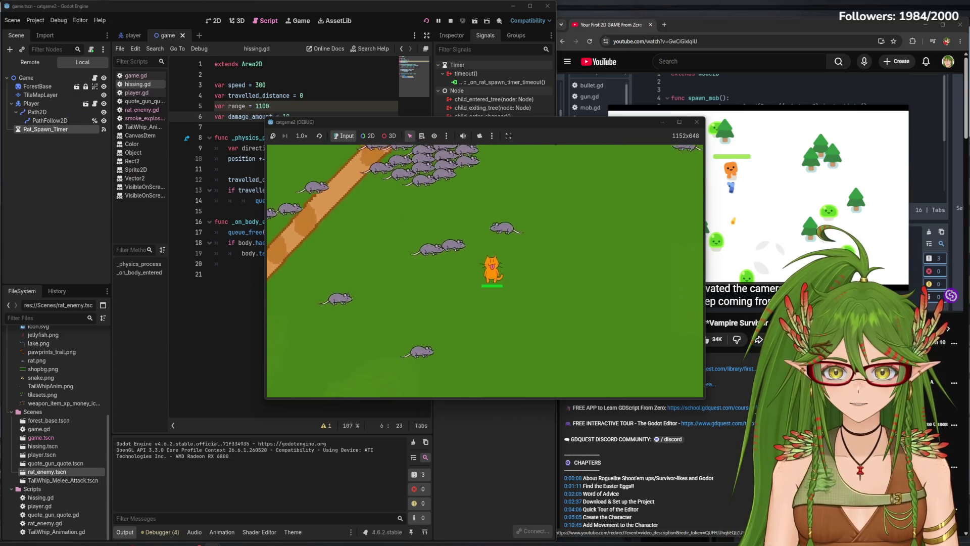
key("w")
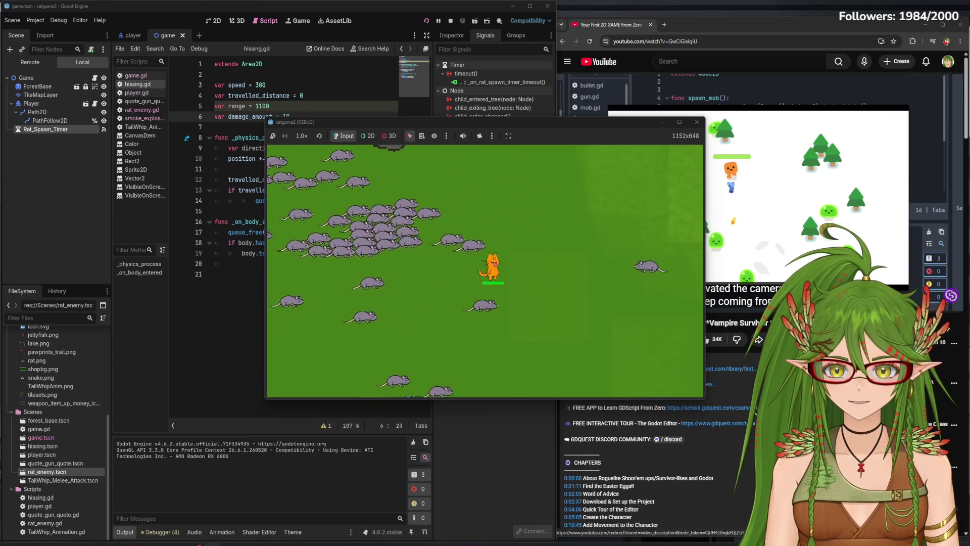
key("a")
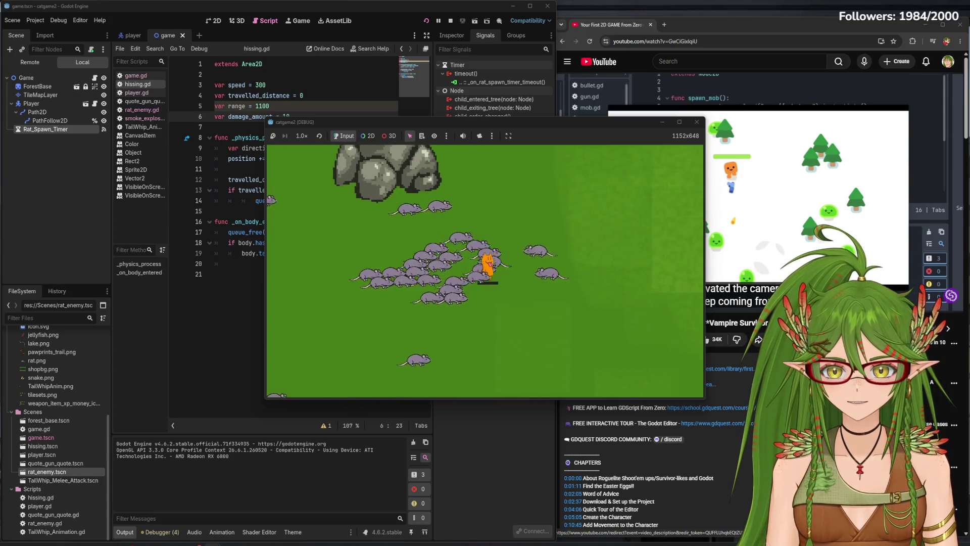
key("d")
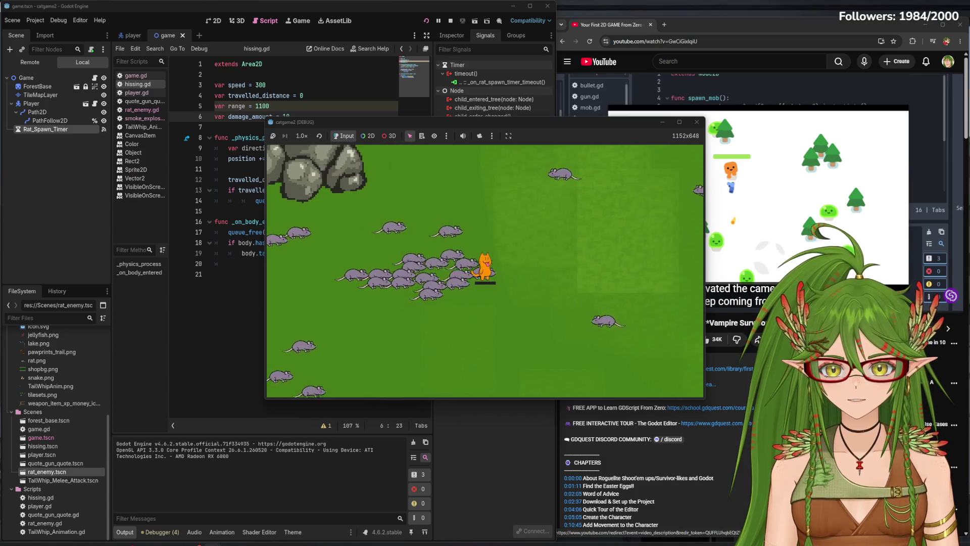
key("d")
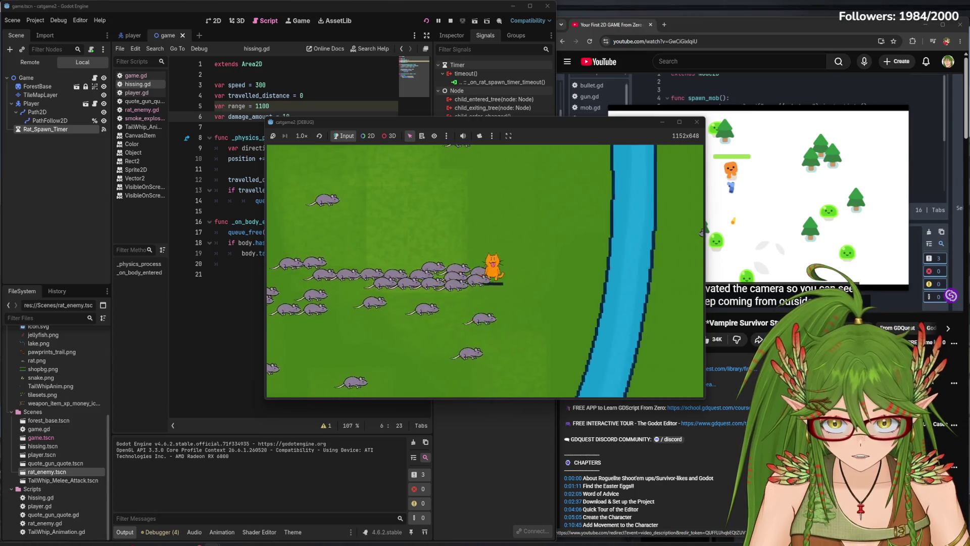
key("d")
key("s")
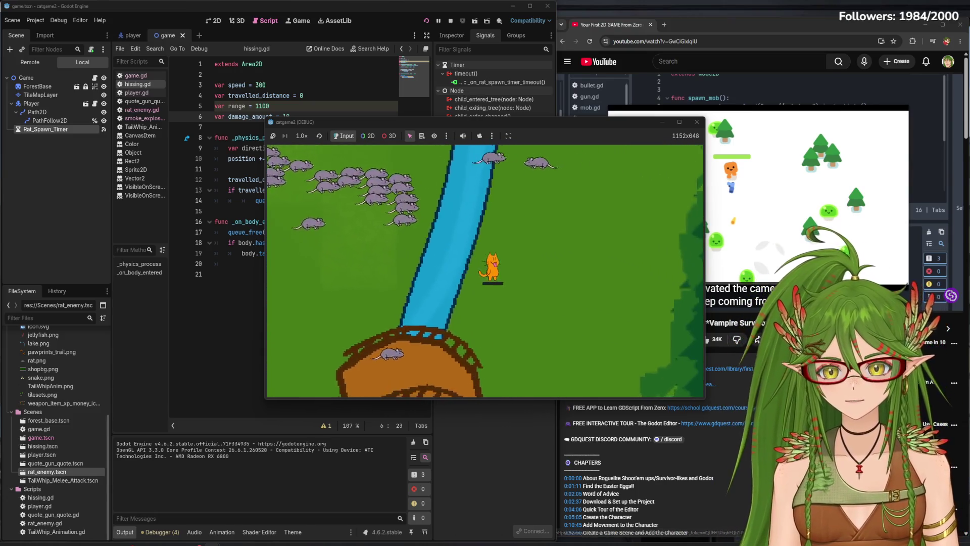
key("d")
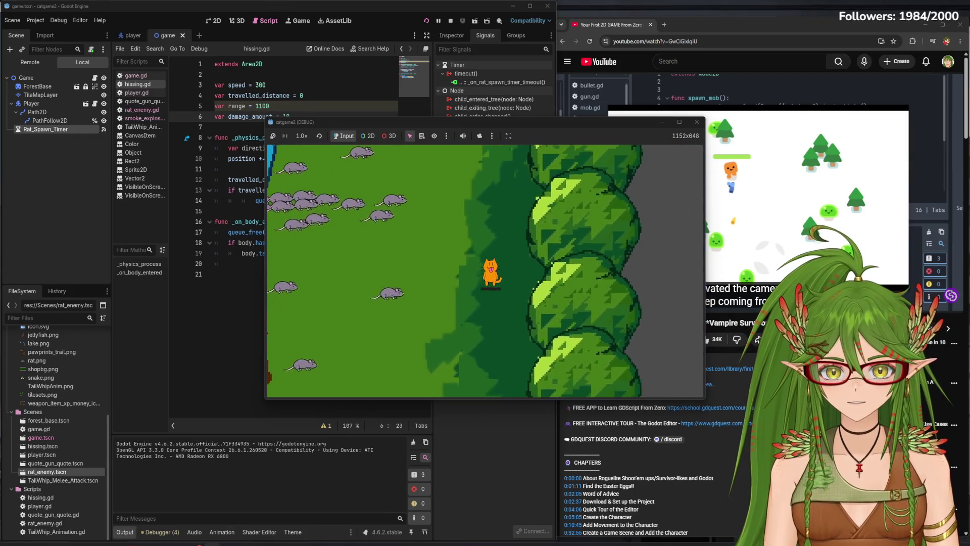
key("d")
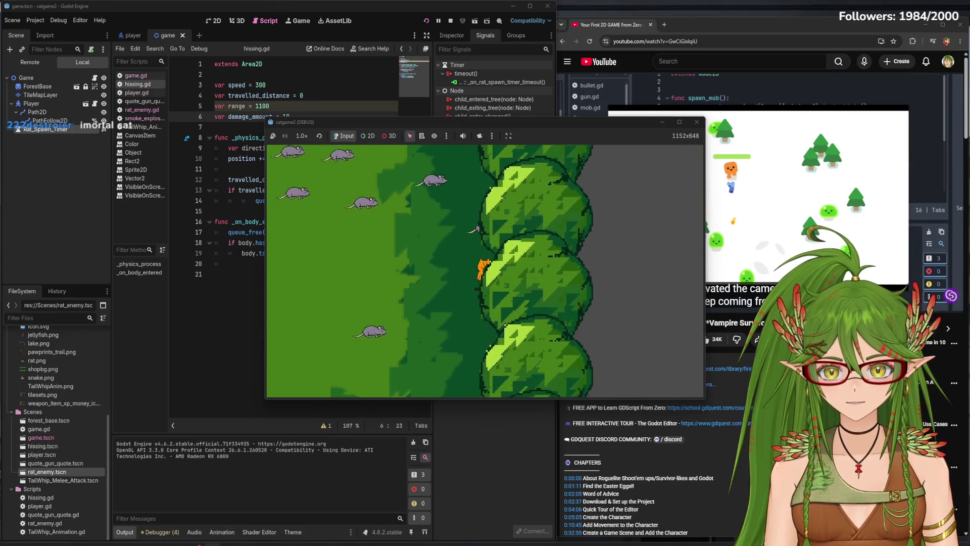
key("s")
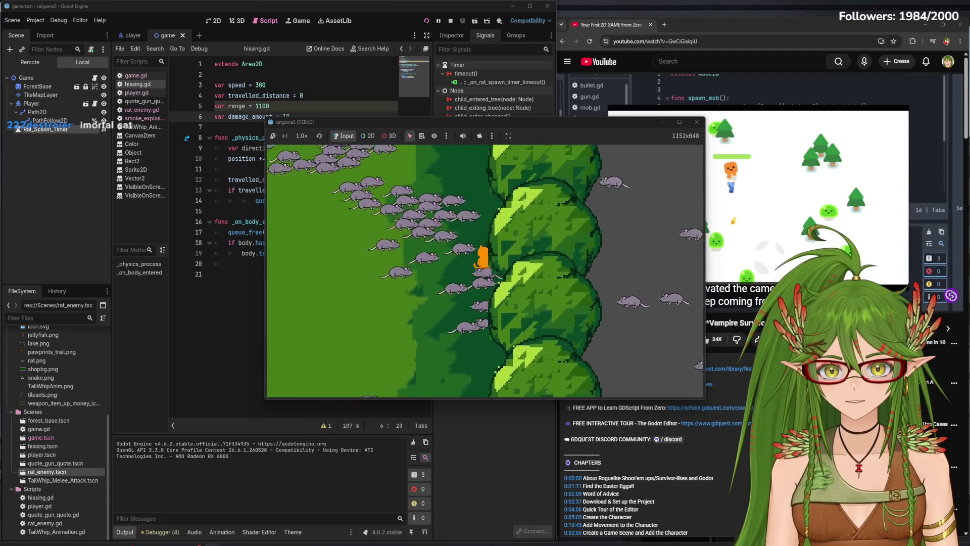
- Keep running the cat left and right through the growing rat swarm, then stop the game with F8
key("w")
key("a")
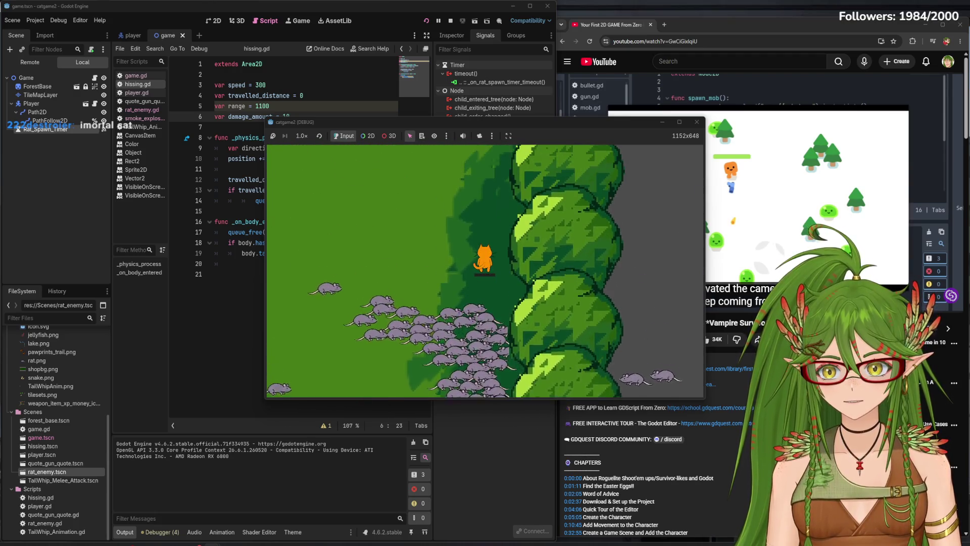
key("d")
key("w")
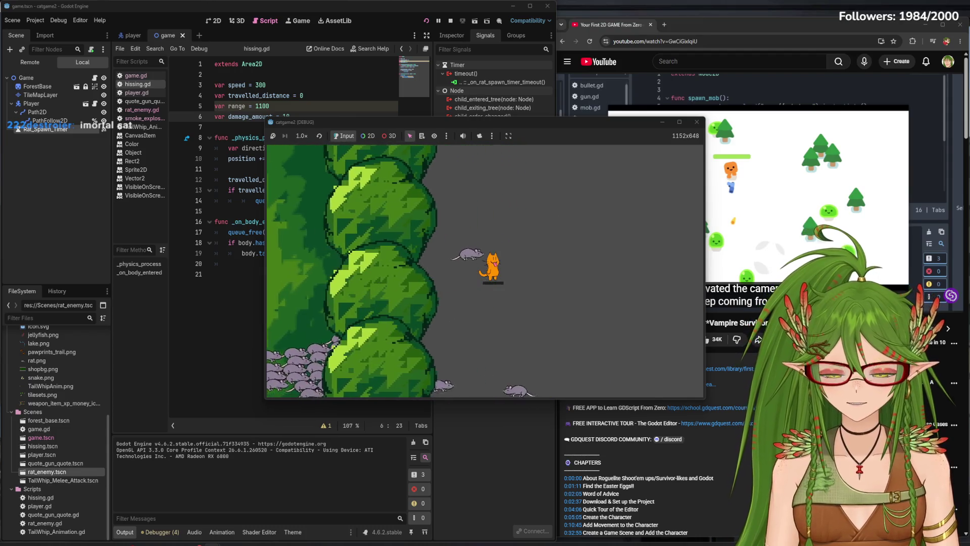
key("d")
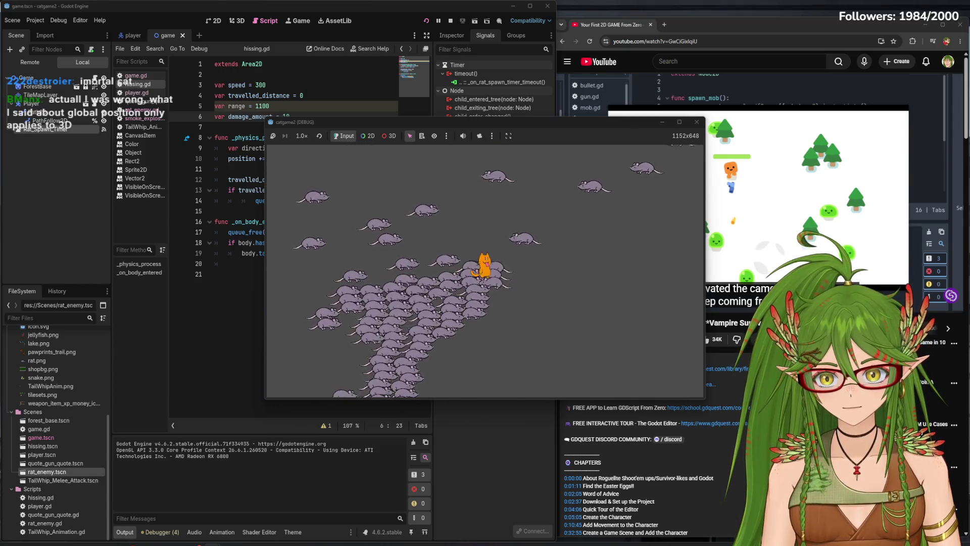
key("a")
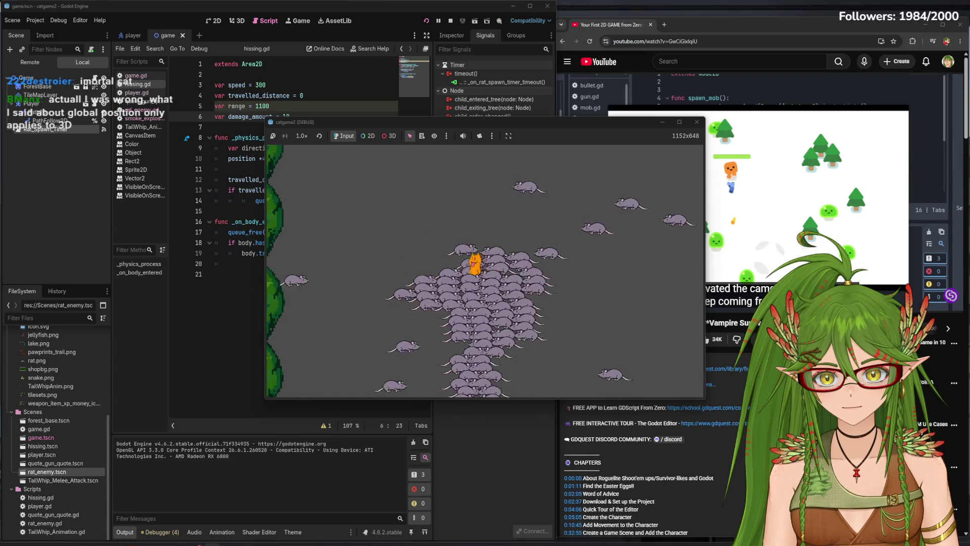
key("a")
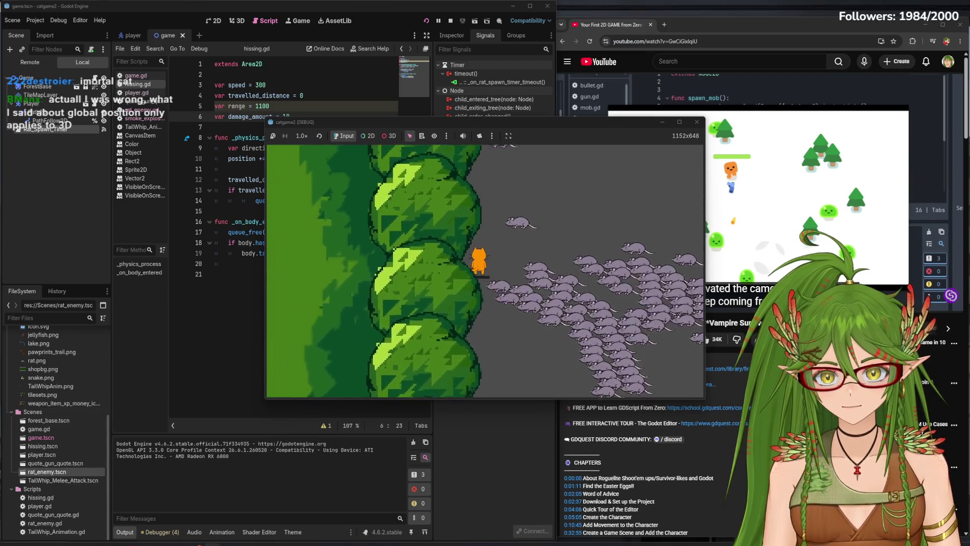
key("a")
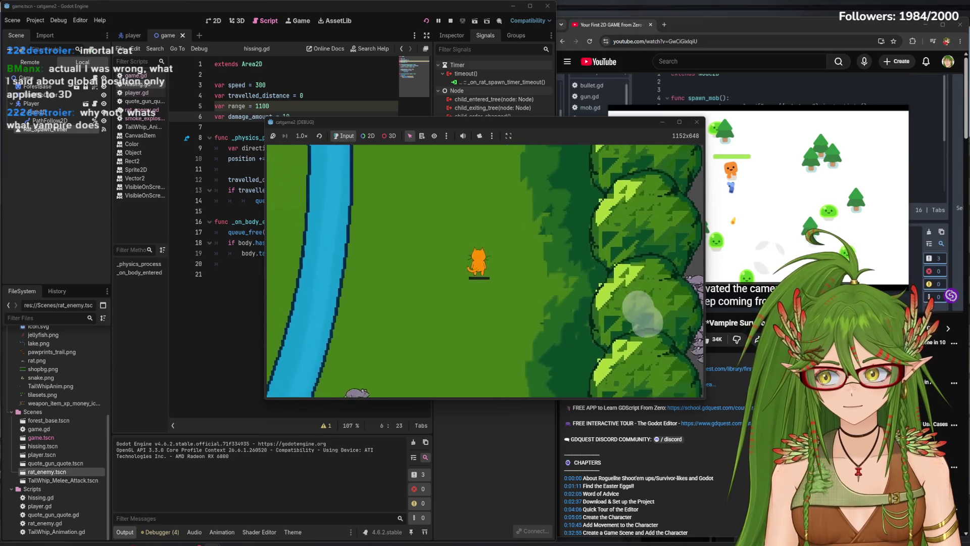
key("d")
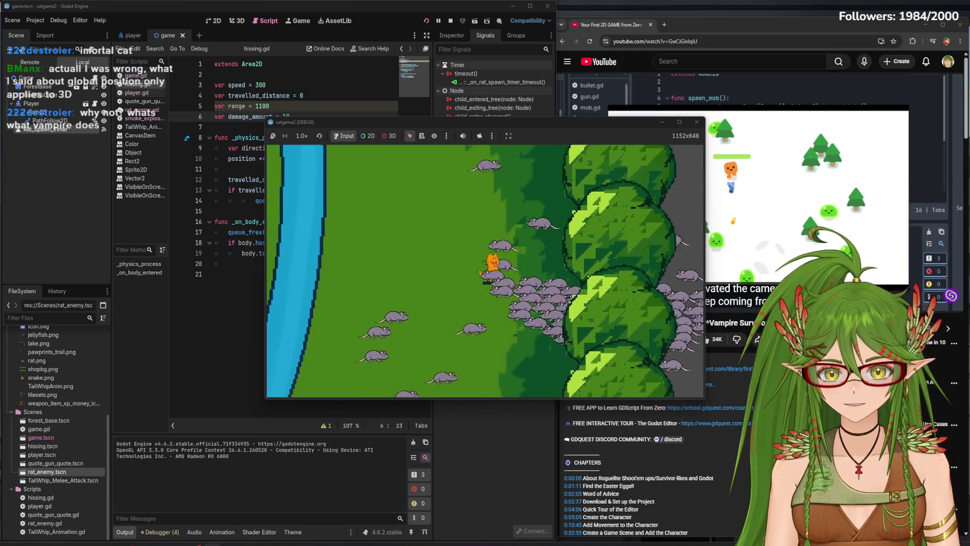
key("d")
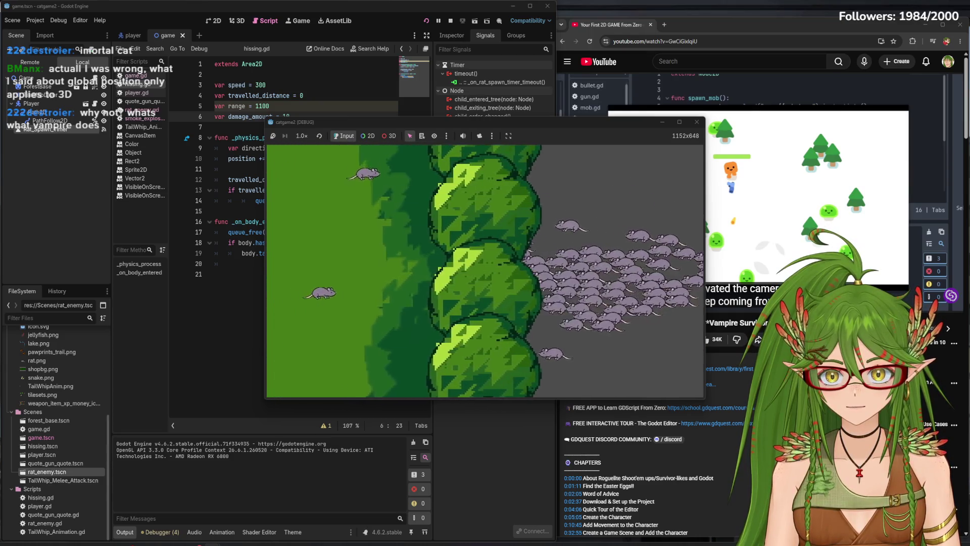
key("a")
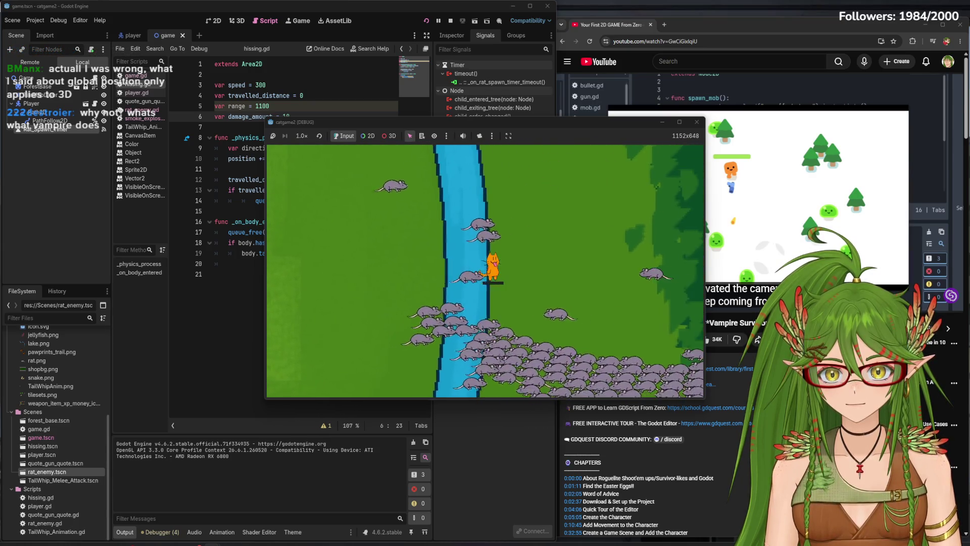
key("w")
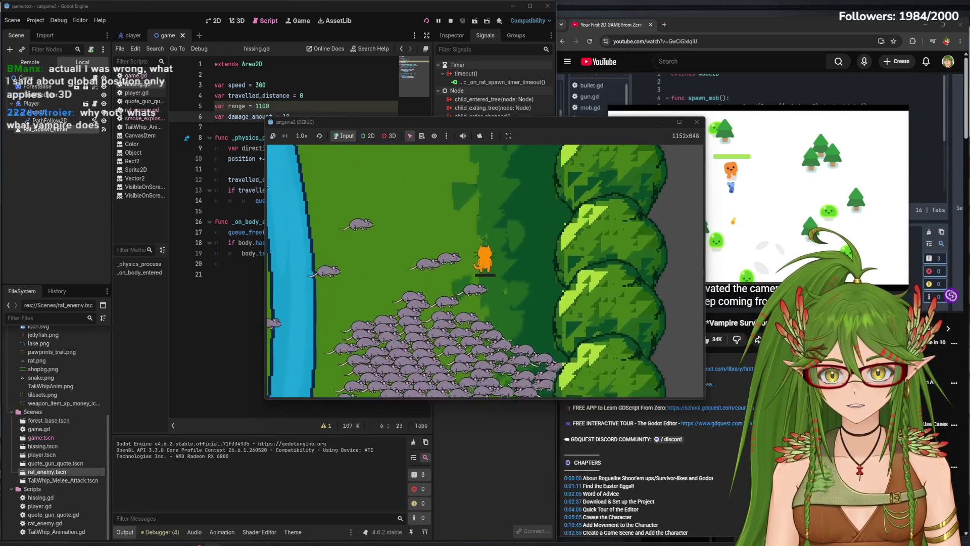
key("d")
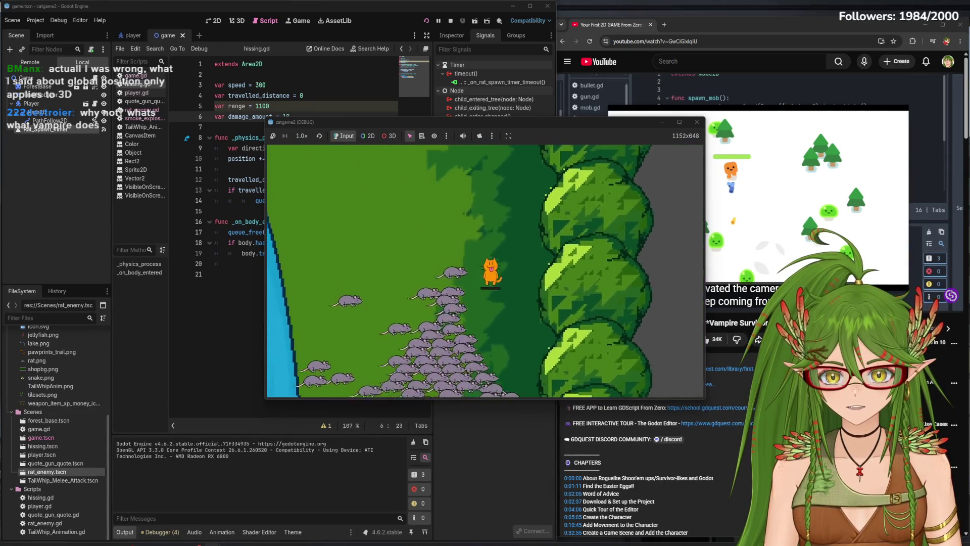
key("s")
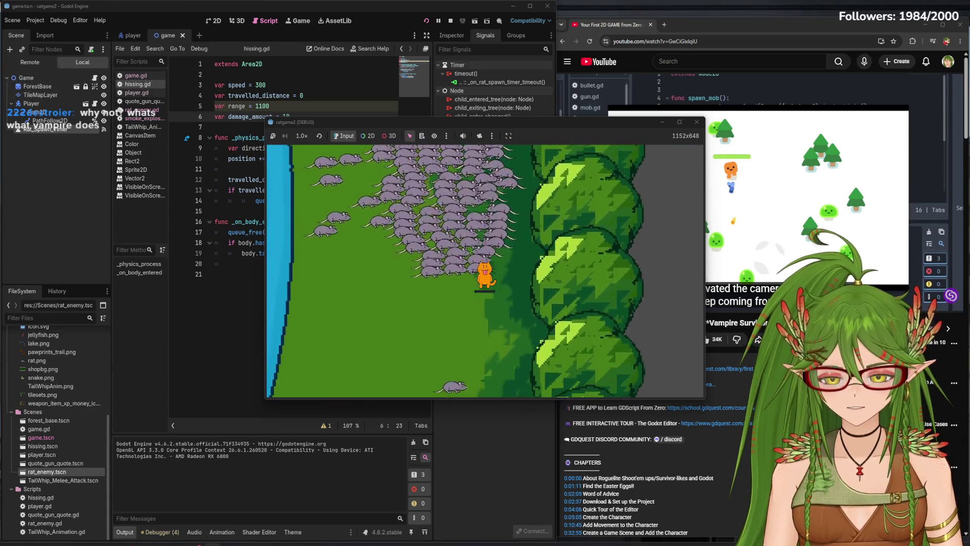
key("d")
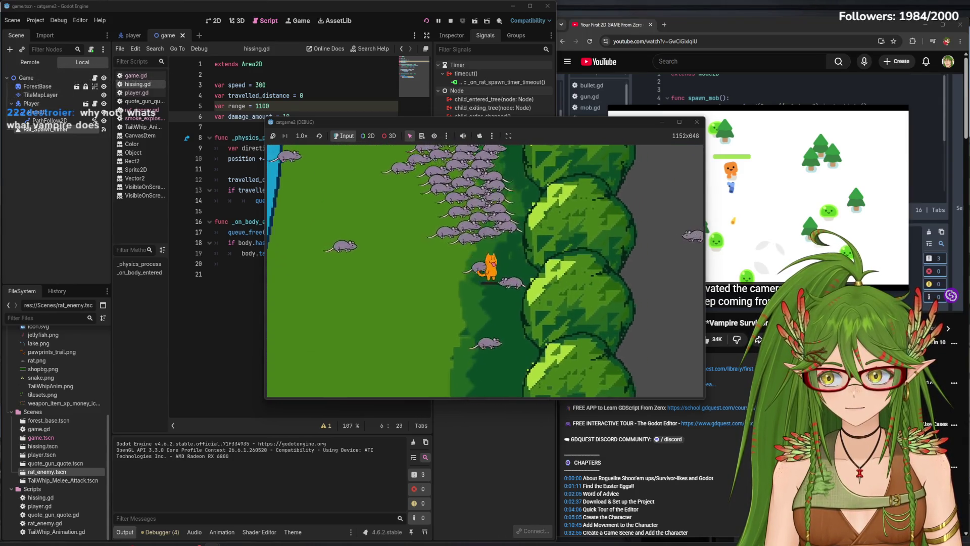
key("a")
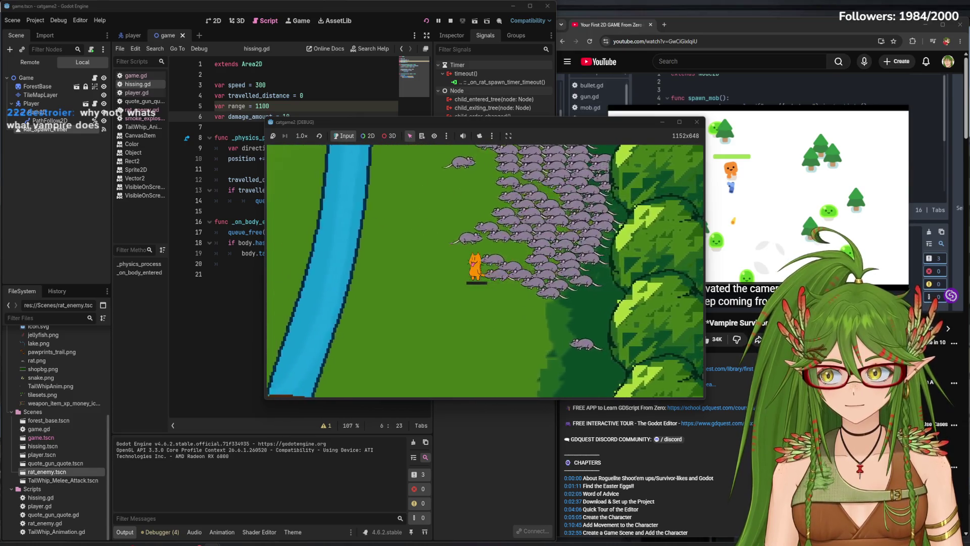
key("a")
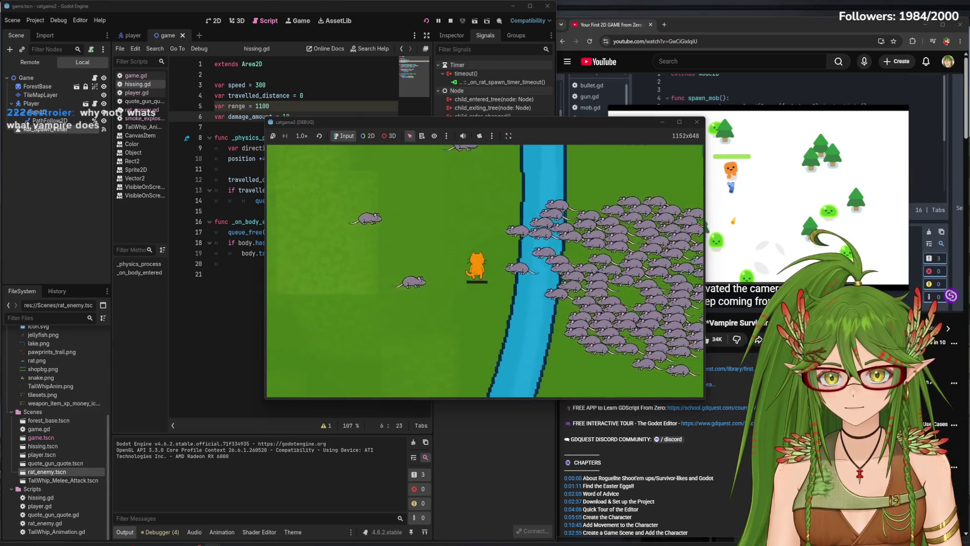
key("a")
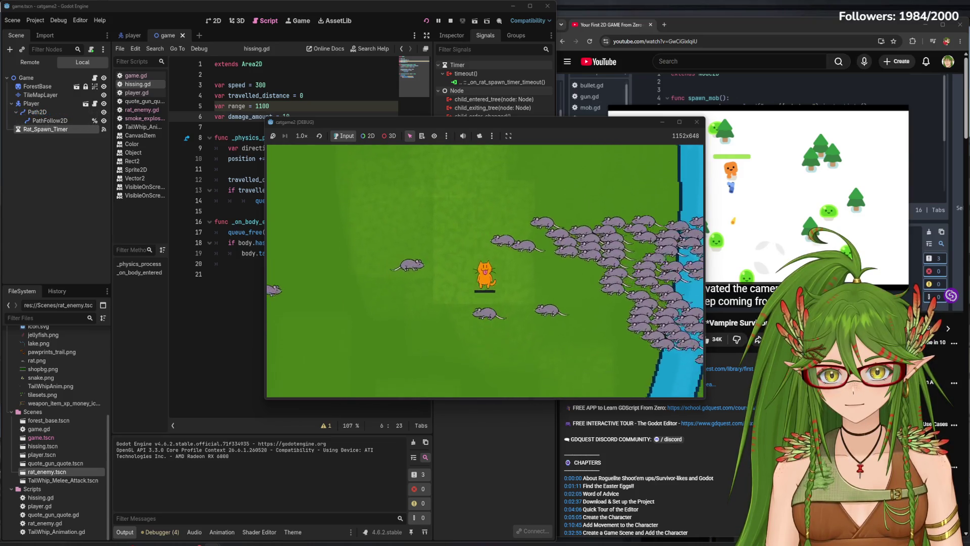
key("s")
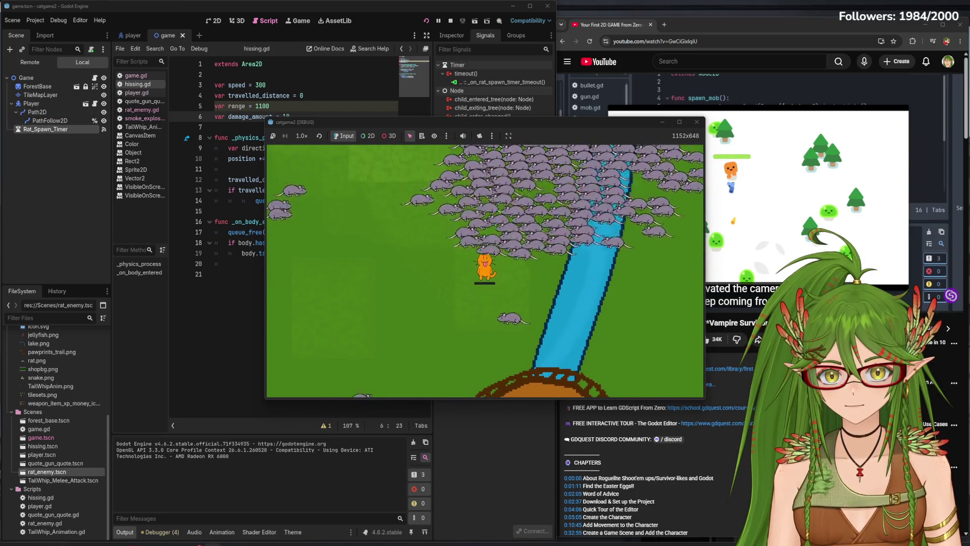
key("w")
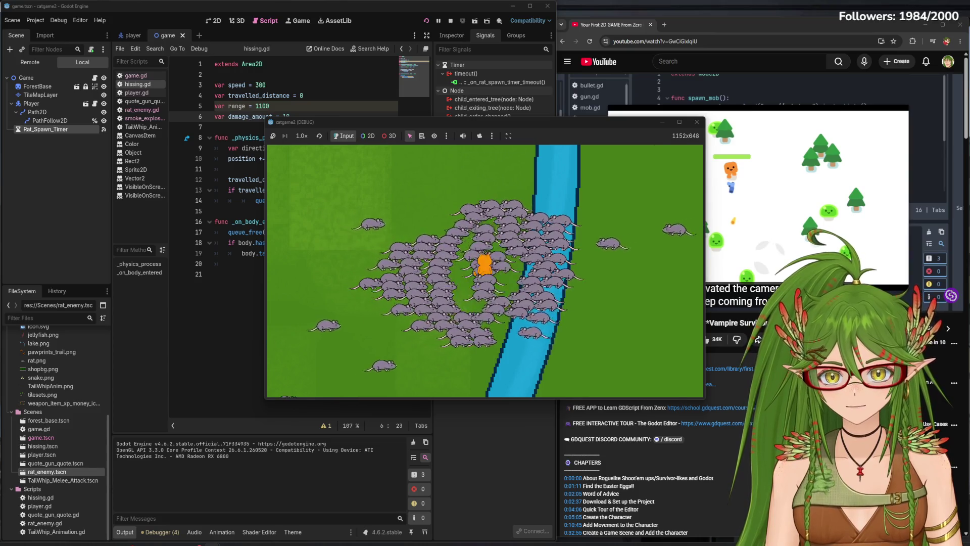
key("F8")
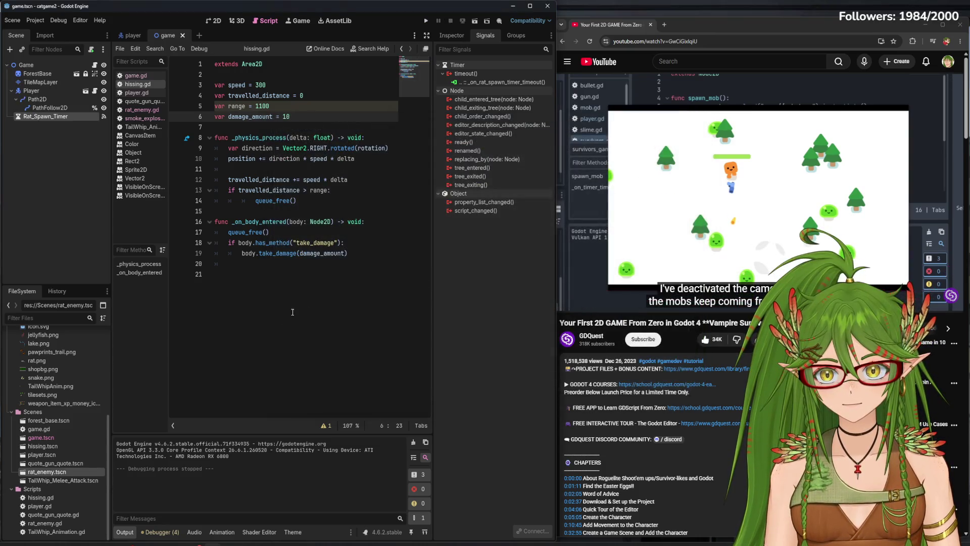
left_click(292, 312)
left_click(615, 235)
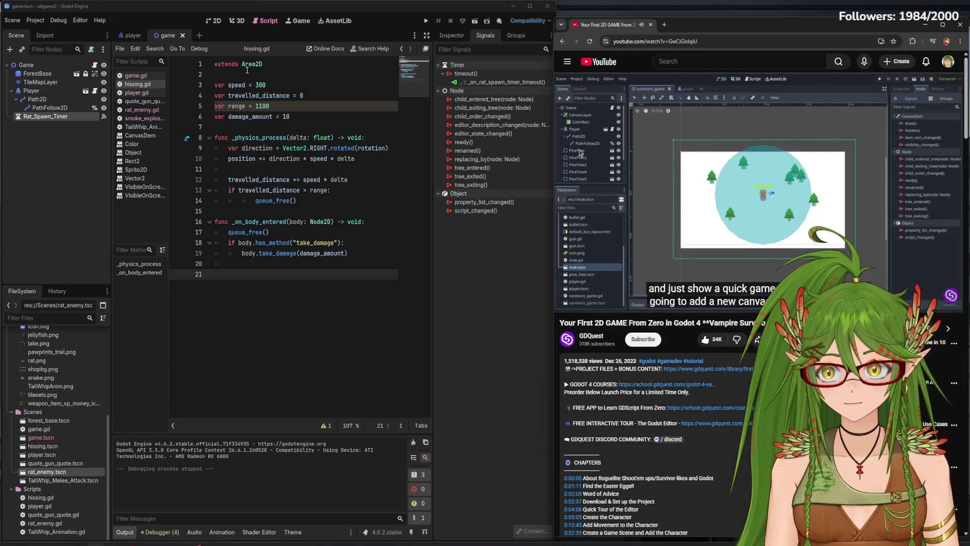
mouse_move(251, 65)
left_click(213, 20)
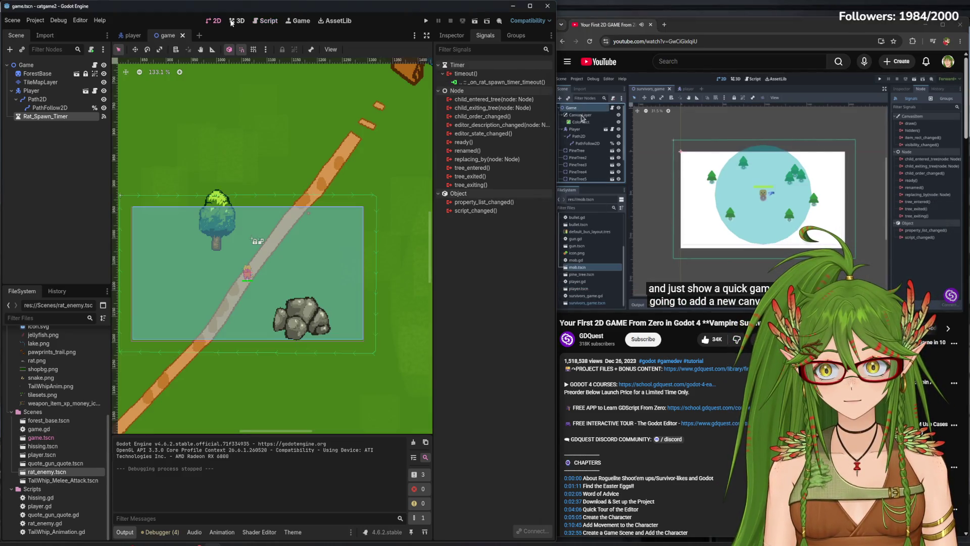
- Add a CanvasLayer node as a child of the Game root node
left_click(40, 68)
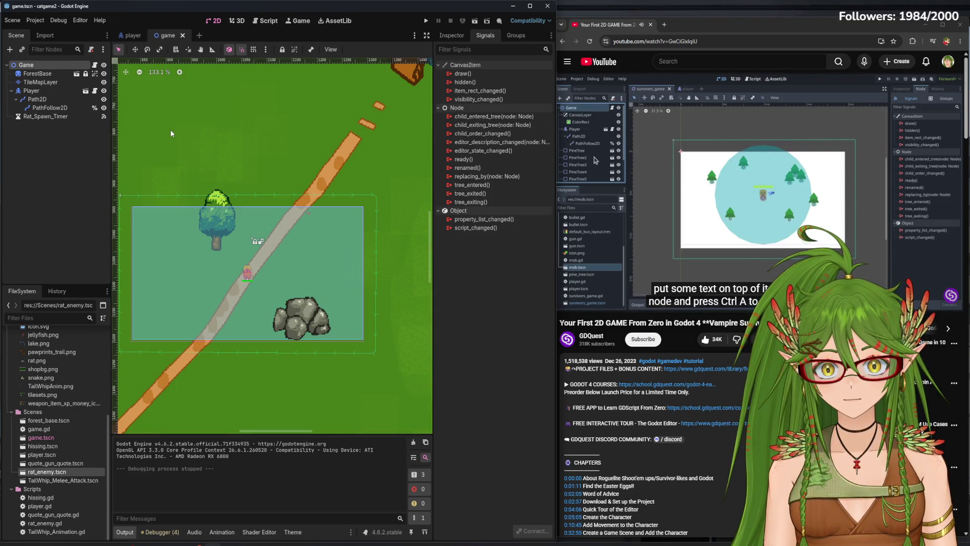
left_click(71, 209)
left_click(33, 67)
key("ctrl+a")
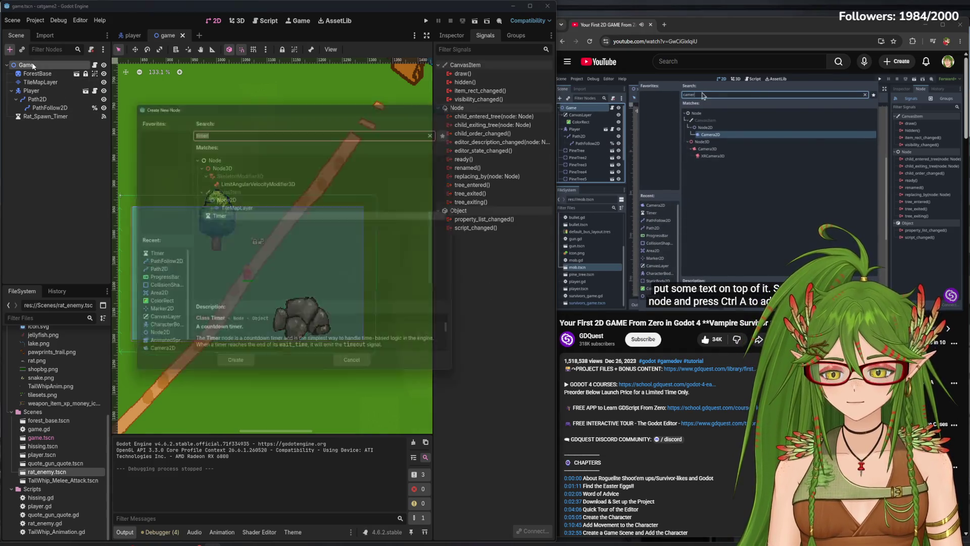
type("canvas")
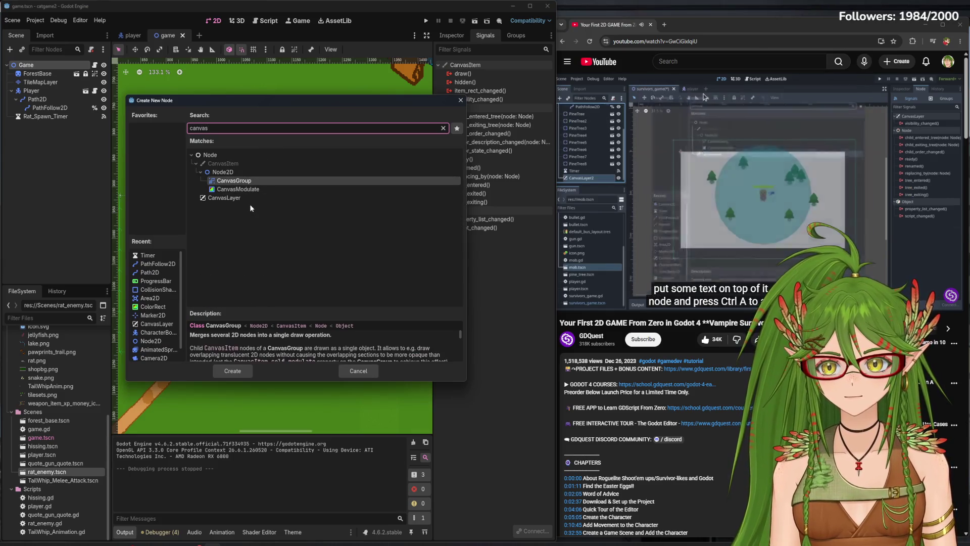
double_click(248, 198)
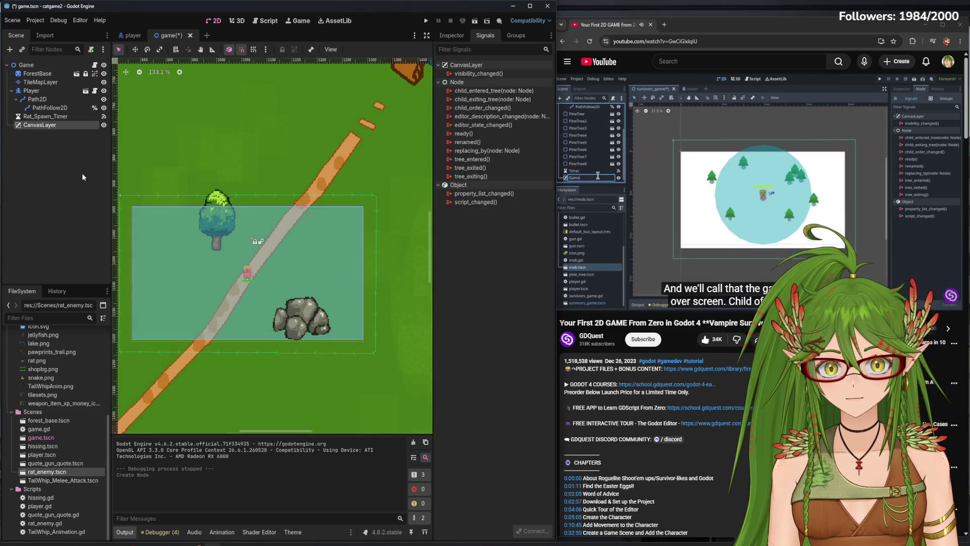
- Rename the new CanvasLayer to GameOver_Screen
double_click(43, 125)
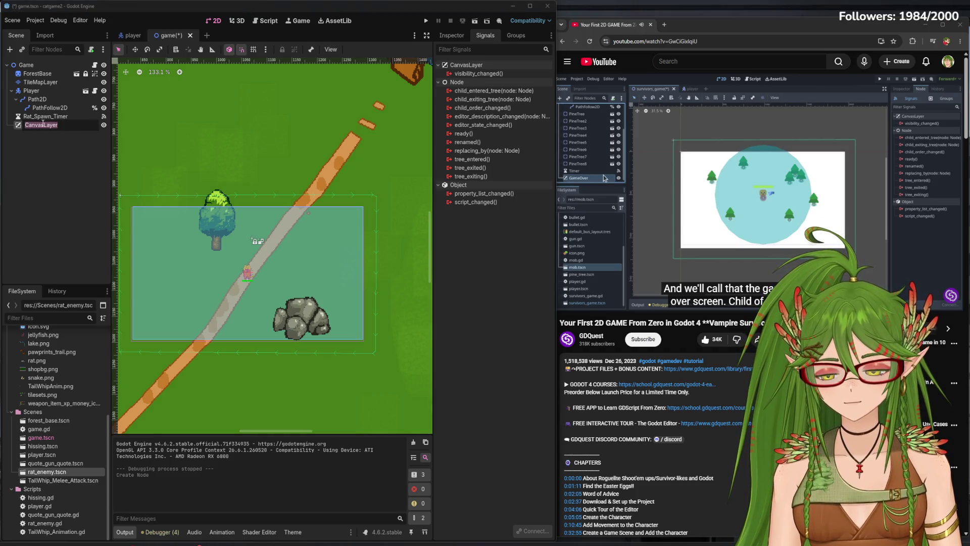
type("GameOver_Scr")
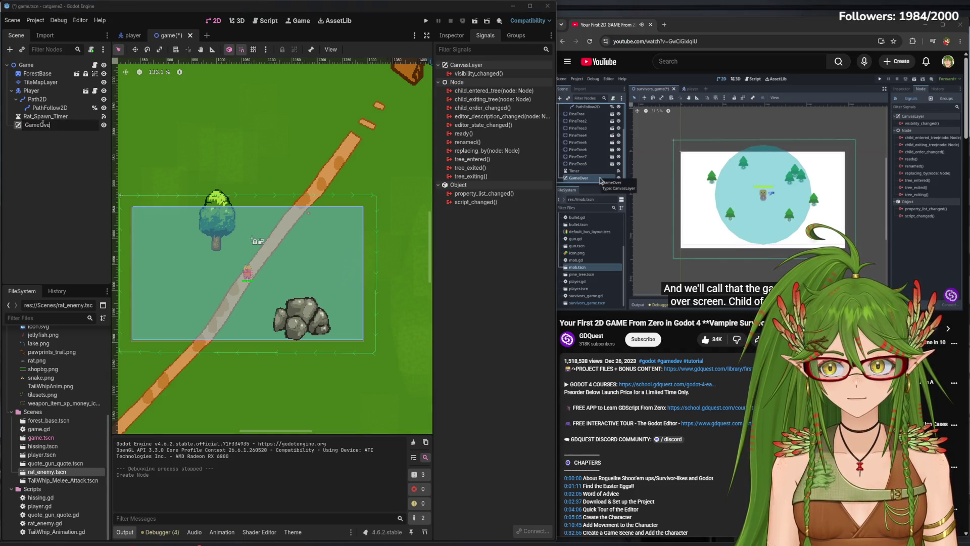
type("een")
key("Return")
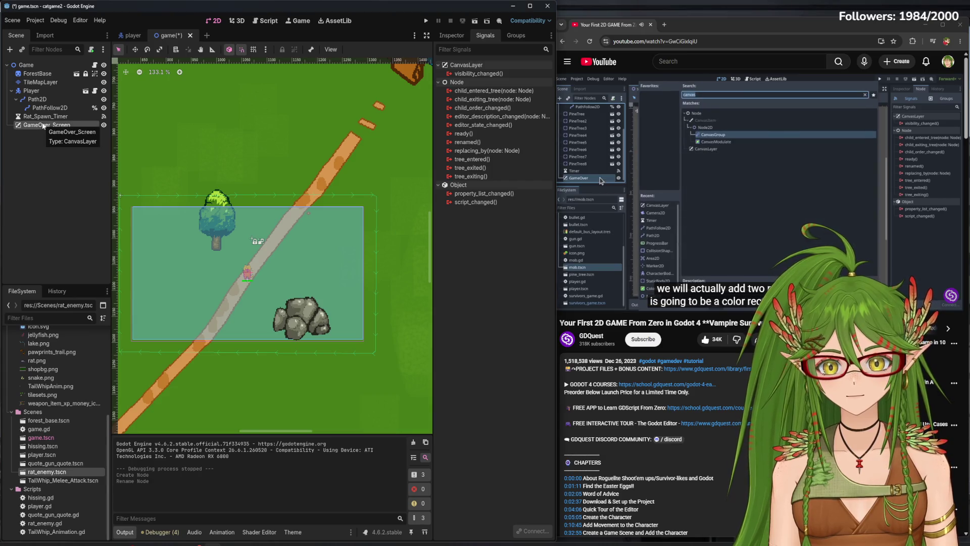
left_click(634, 162)
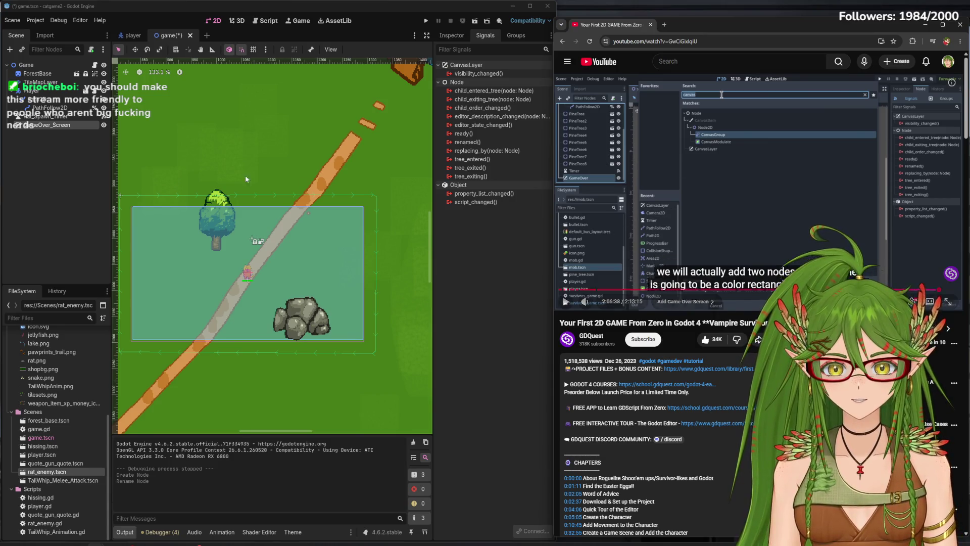
key("space")
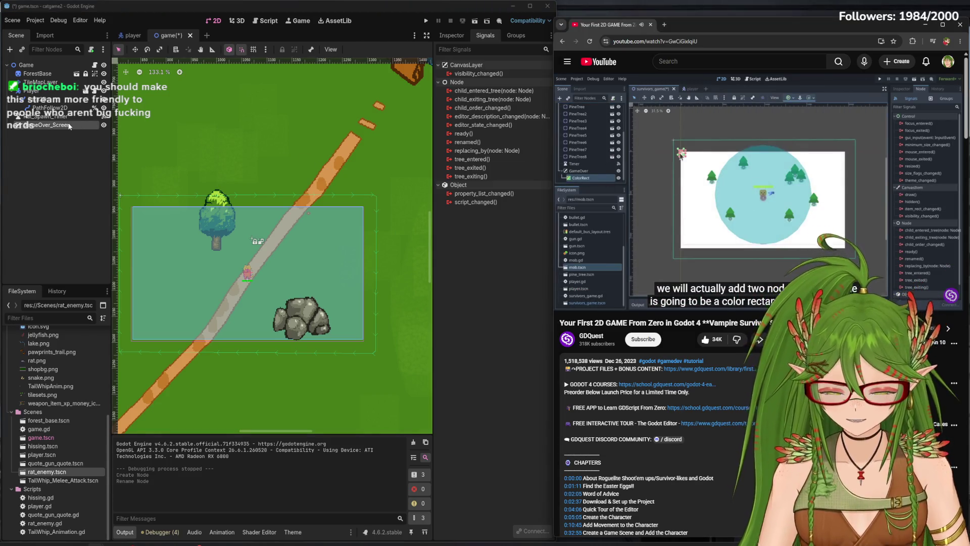
- Add a ColorRect node as a child of GameOver_Screen
key("ctrl+a")
left_click(499, 302)
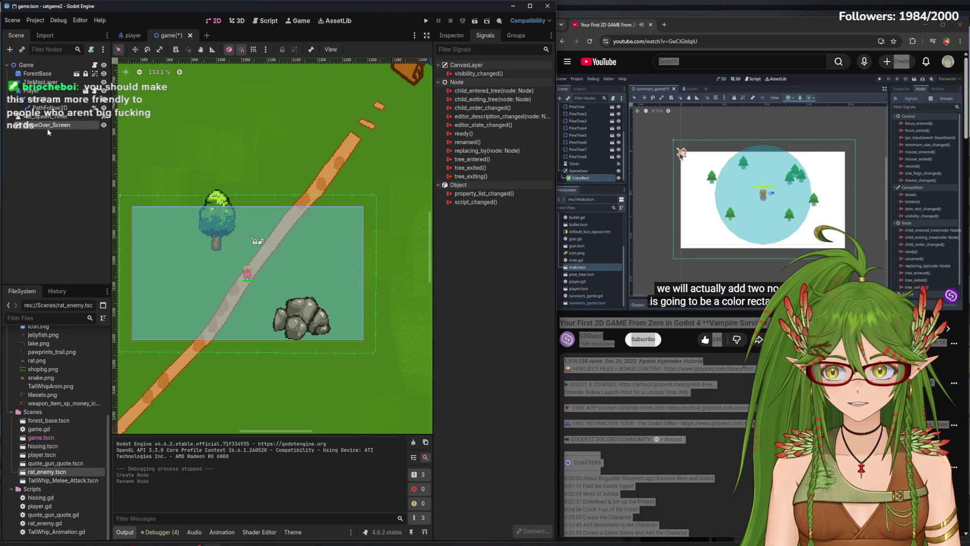
left_click(719, 465)
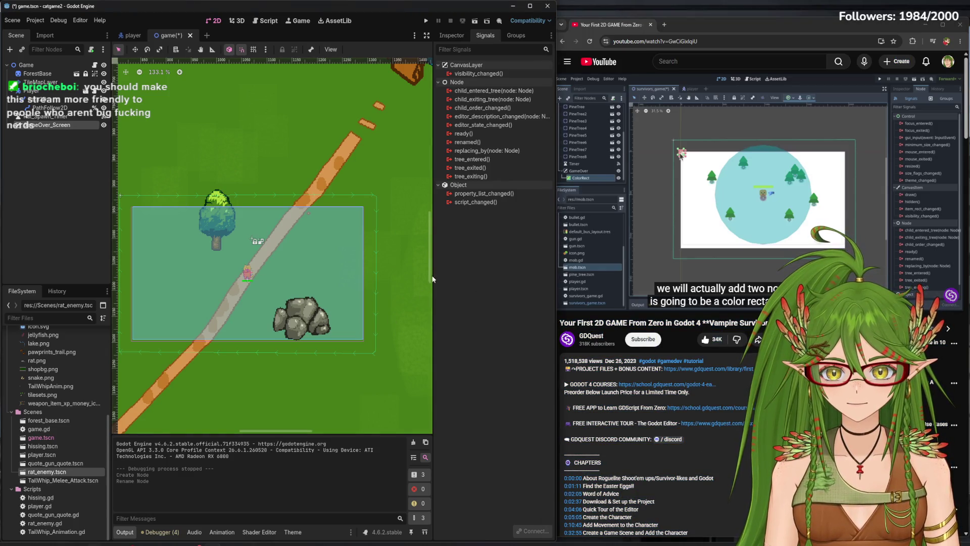
key("ctrl+a")
type("c")
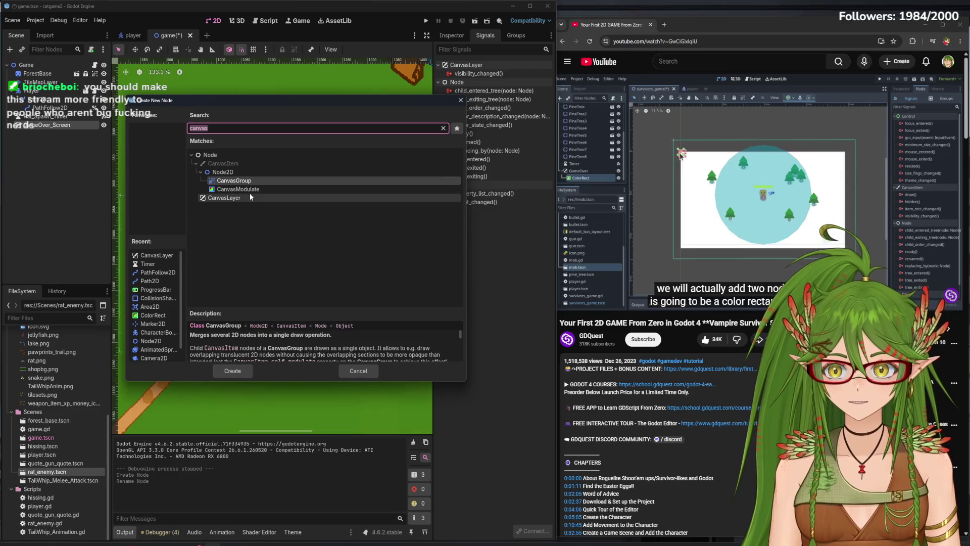
type("olorre")
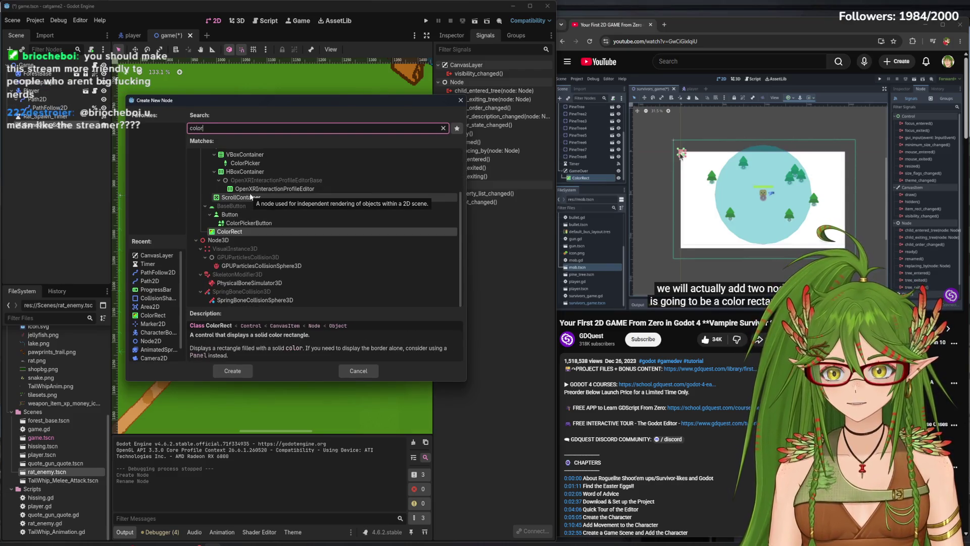
left_click(246, 182)
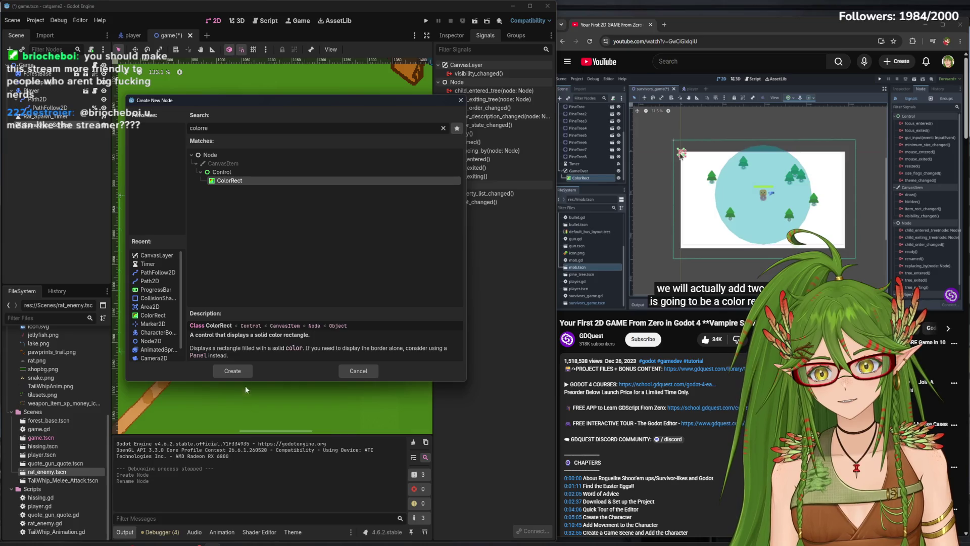
left_click(233, 370)
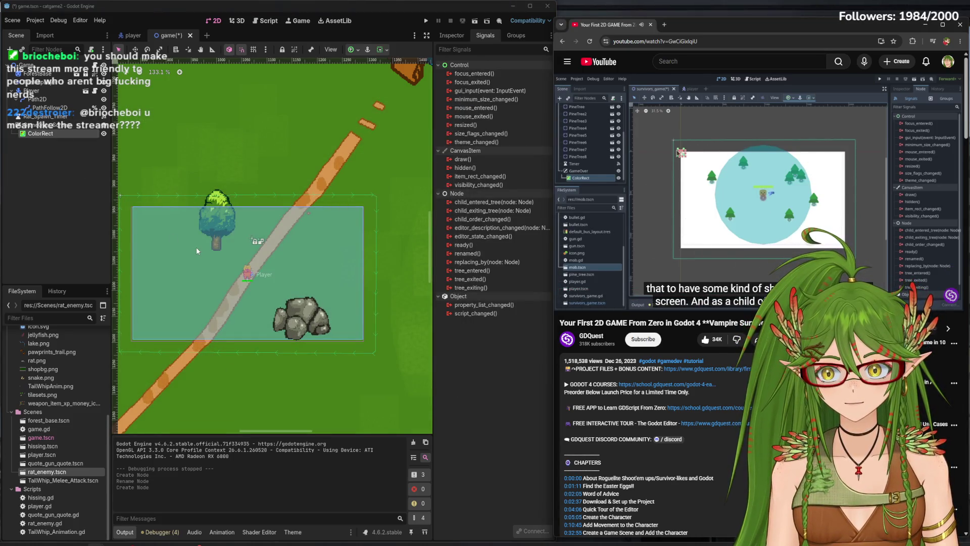
scroll(198, 246, "down", 3)
left_click_drag(200, 246, 310, 234)
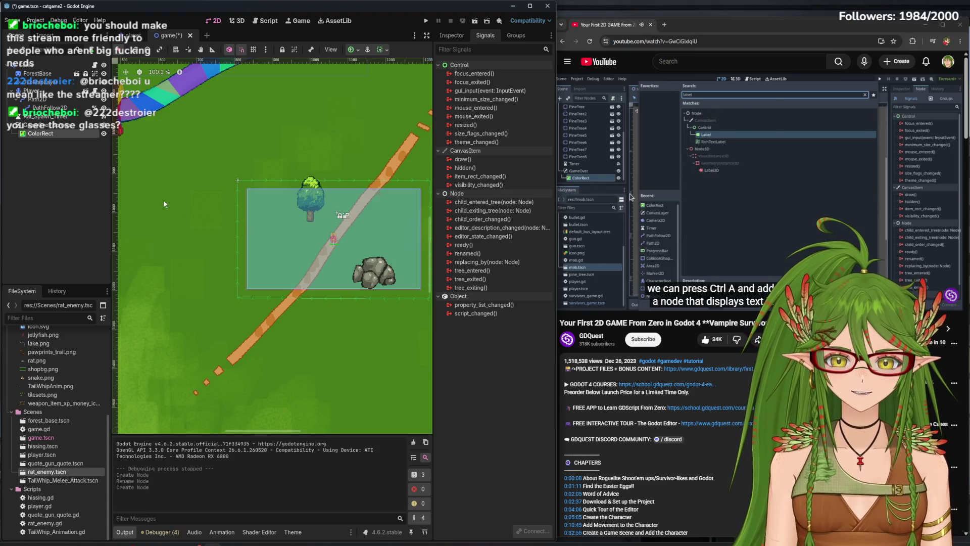
- Add a Label node as a child of the ColorRect
left_click(40, 134)
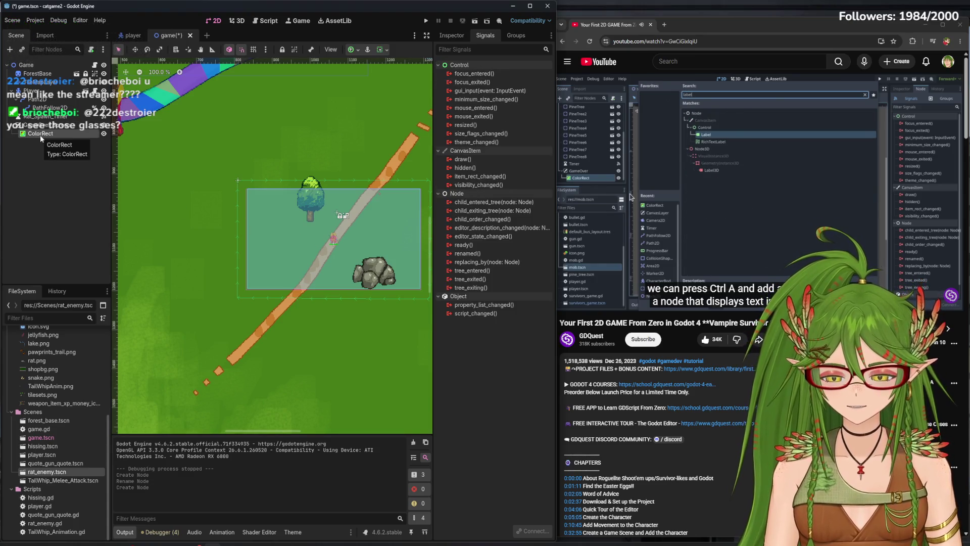
key("ctrl+a")
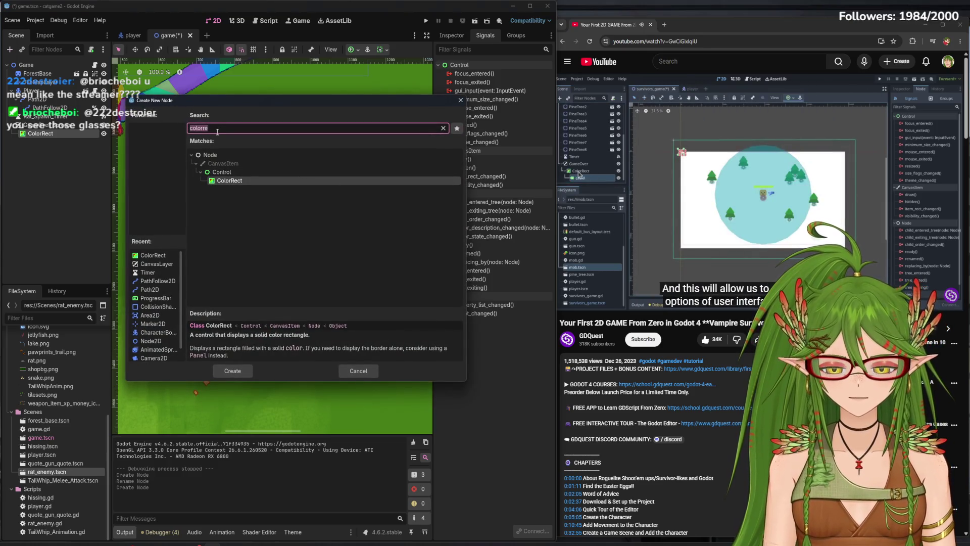
type("label")
double_click(248, 179)
left_click(343, 216)
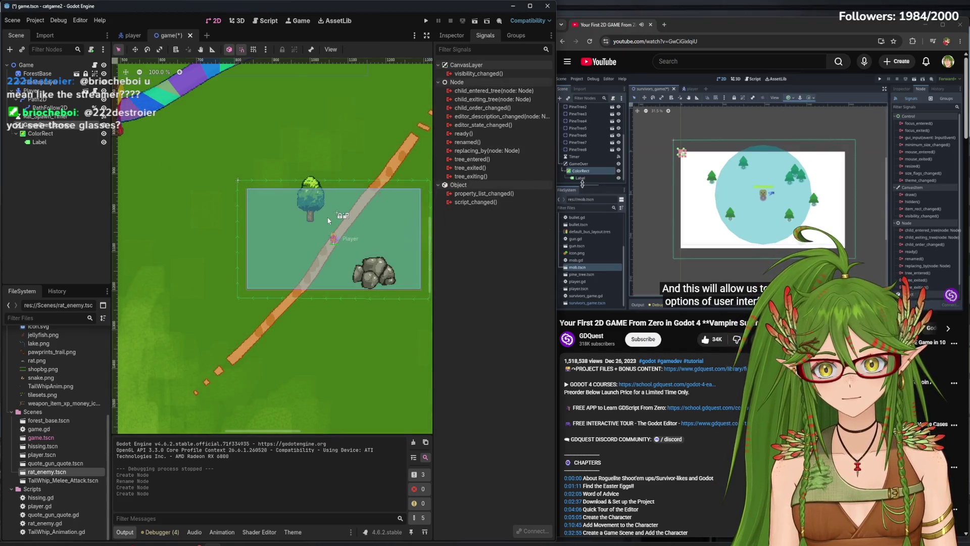
scroll(334, 220, "down", 10)
left_click_drag(328, 223, 317, 260)
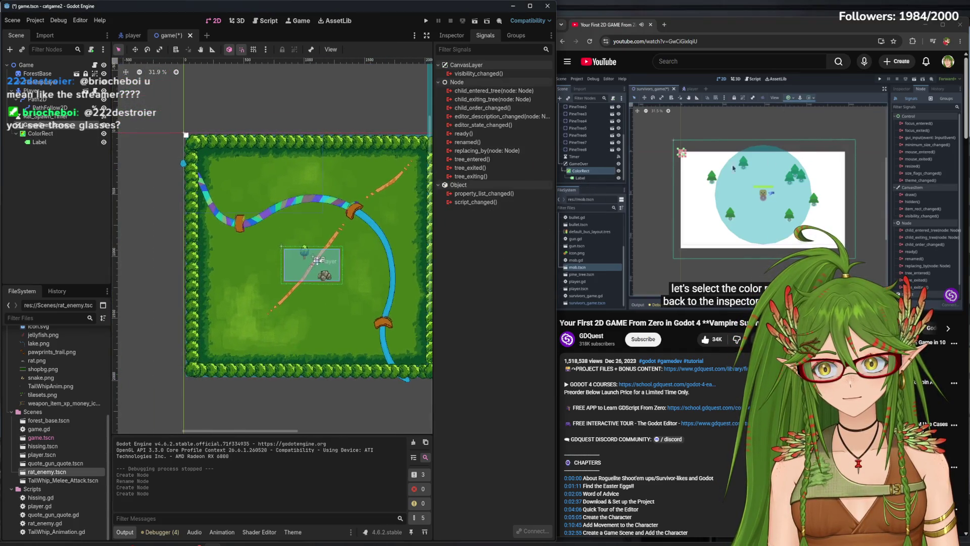
left_click(50, 134)
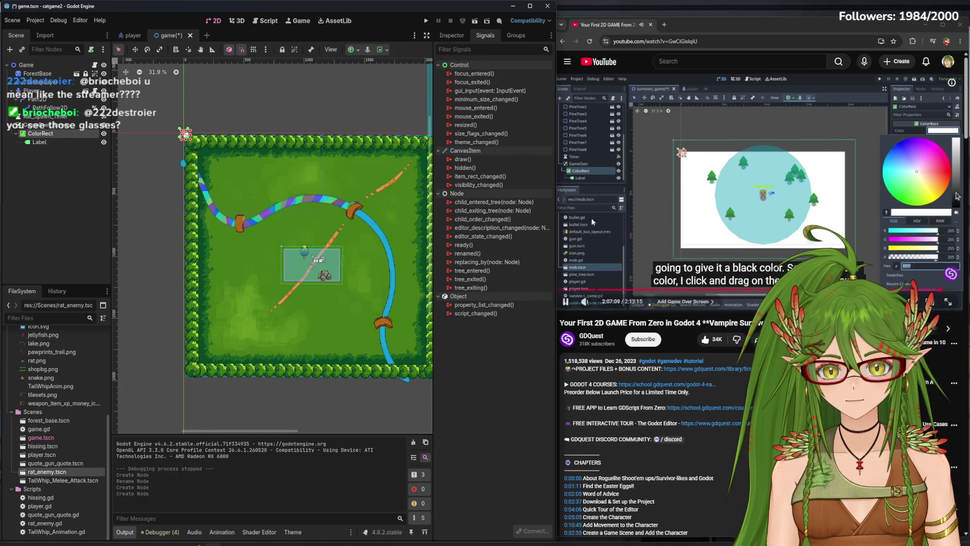
- Set the ColorRect's Color in the Inspector to dark red, hex 440b00
left_click(665, 206)
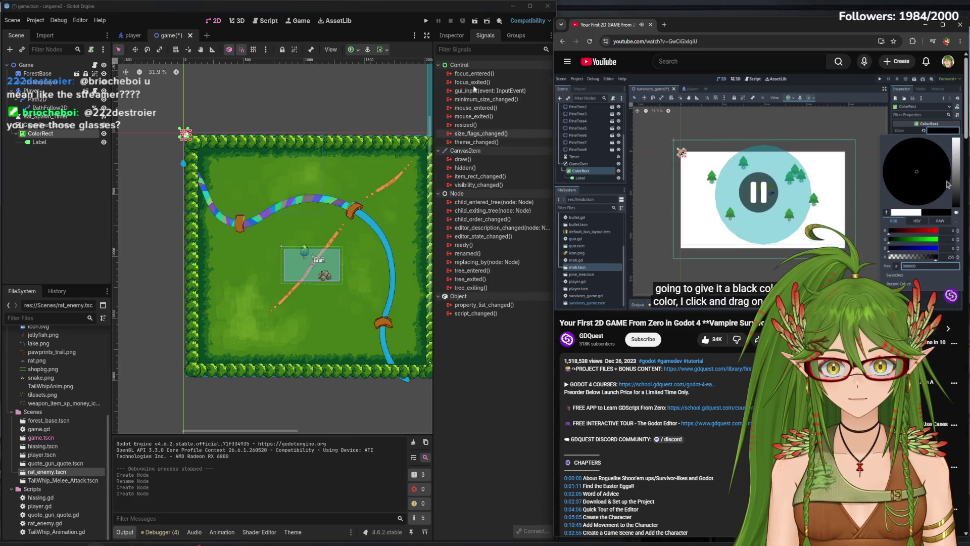
left_click(451, 35)
scroll(171, 144, "up", 1)
scroll(182, 133, "up", 12)
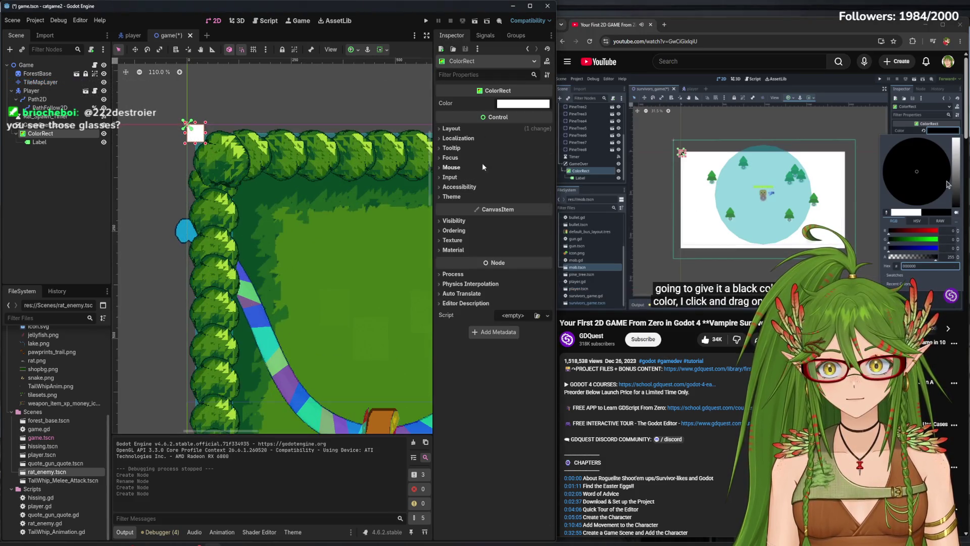
left_click(517, 104)
left_click_drag(506, 263, 500, 262)
left_click(489, 275)
left_click_drag(576, 199, 576, 204)
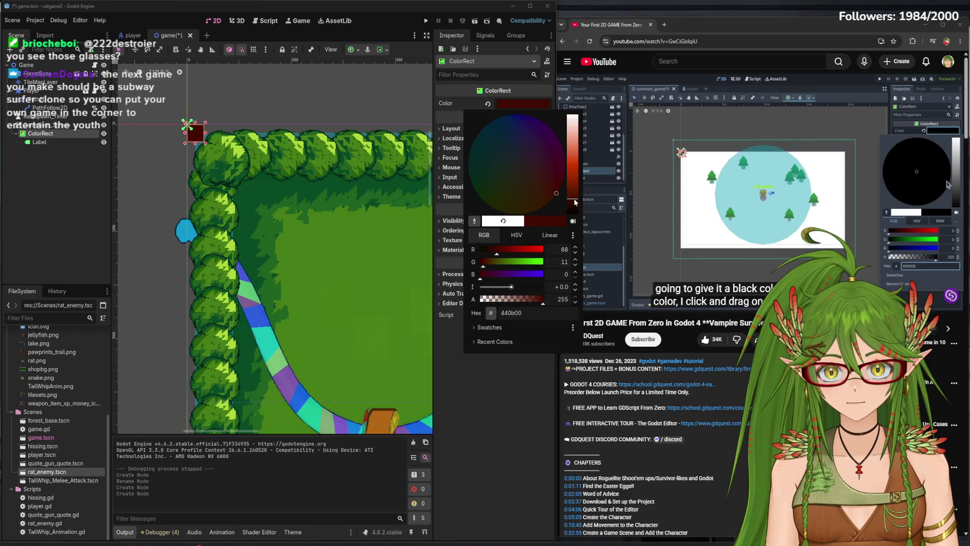
left_click(710, 207)
left_click(723, 202)
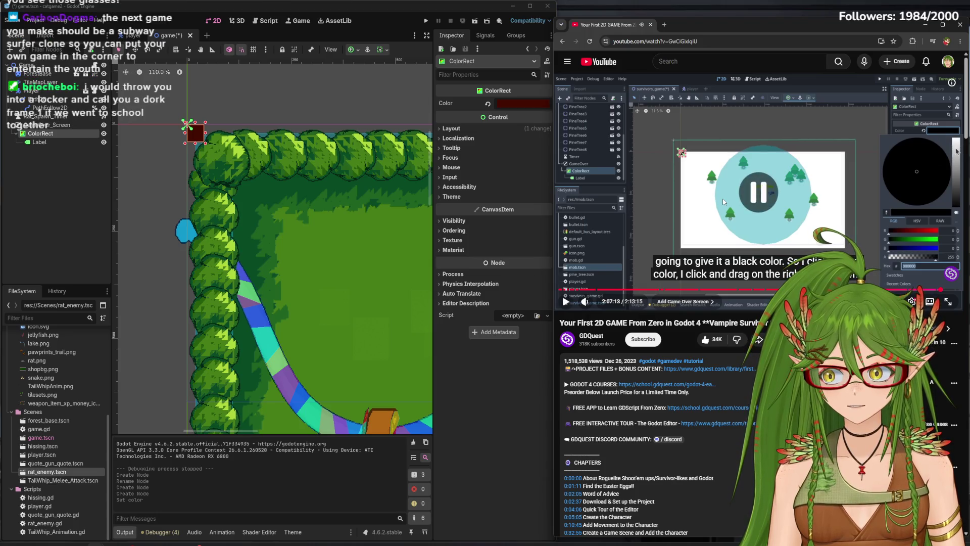
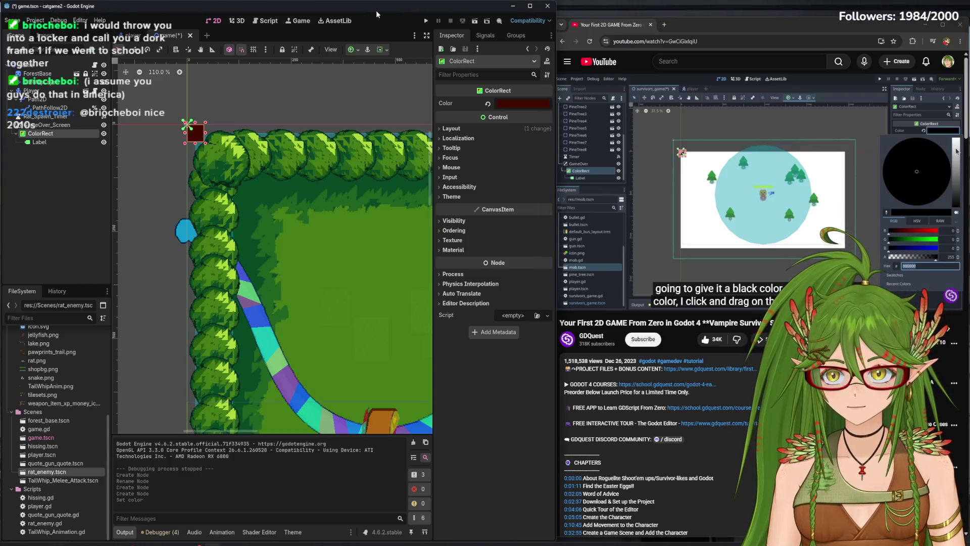
- Save the game scene and pause the tutorial video
key("ctrl+s")
left_click(724, 190)
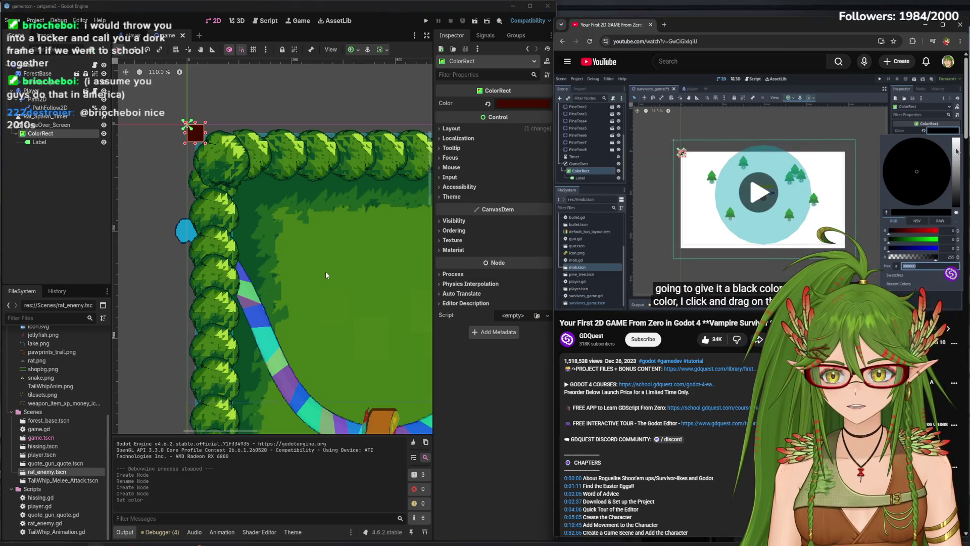
scroll(325, 275, "down", 1)
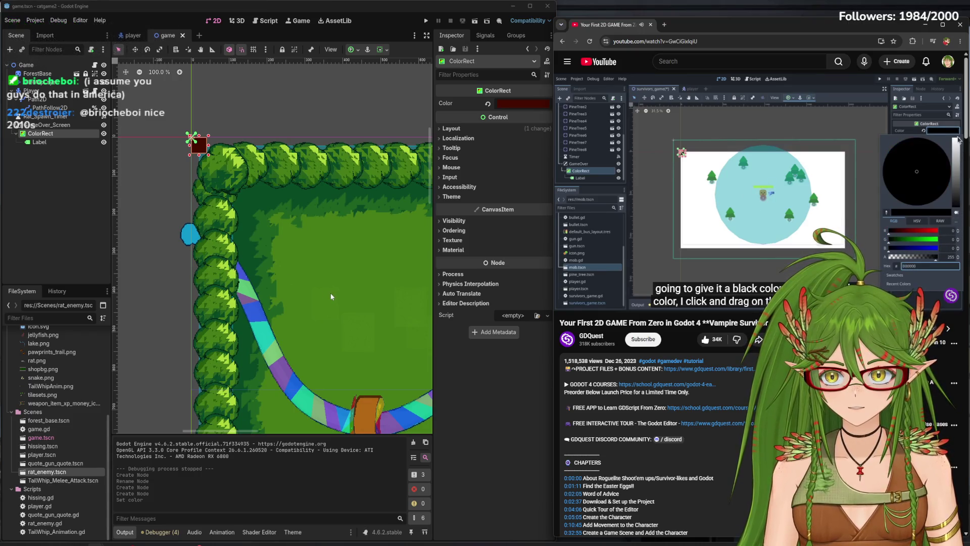
scroll(344, 299, "down", 5)
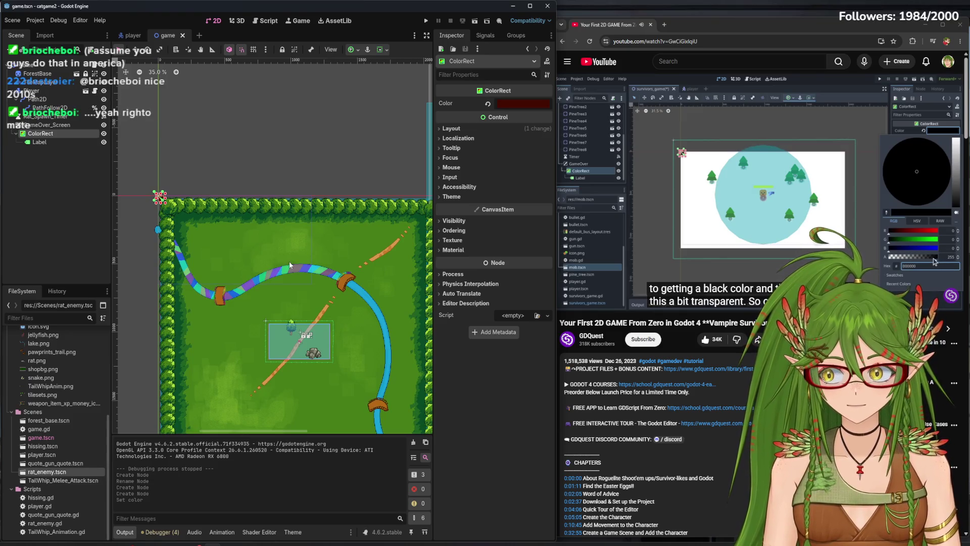
- Lower the ColorRect colour's alpha to about 206 (hex 440b00ce) and save the scene
left_click(510, 102)
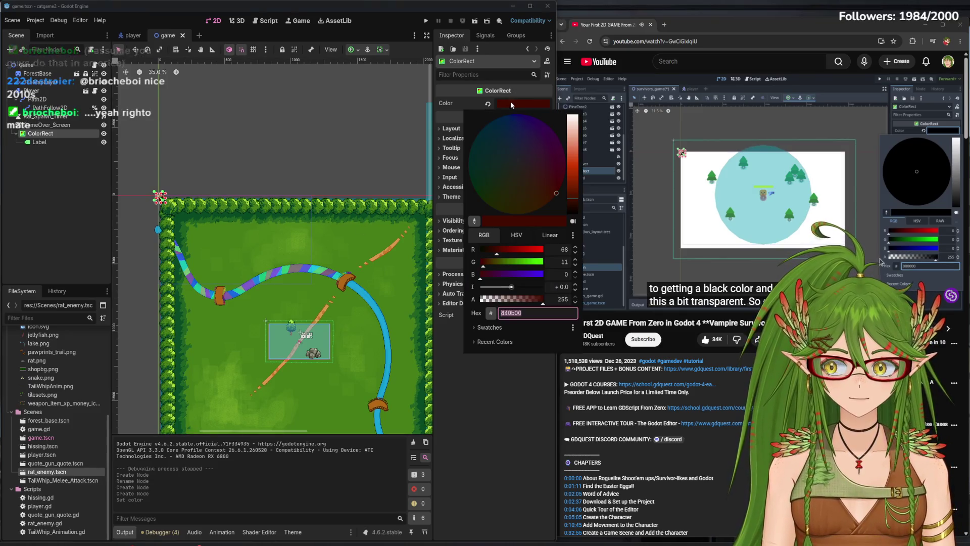
left_click(523, 299)
left_click(534, 302)
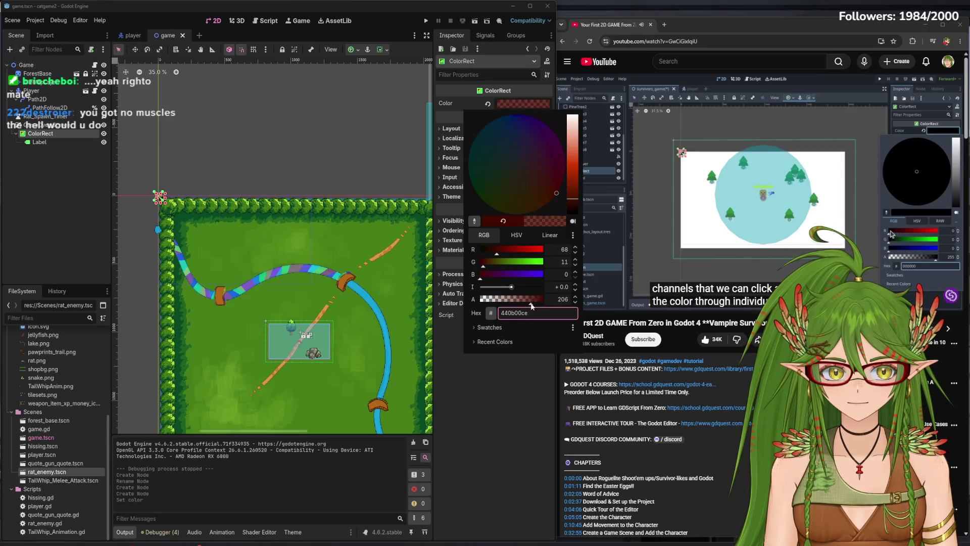
left_click(510, 387)
key("ctrl+s")
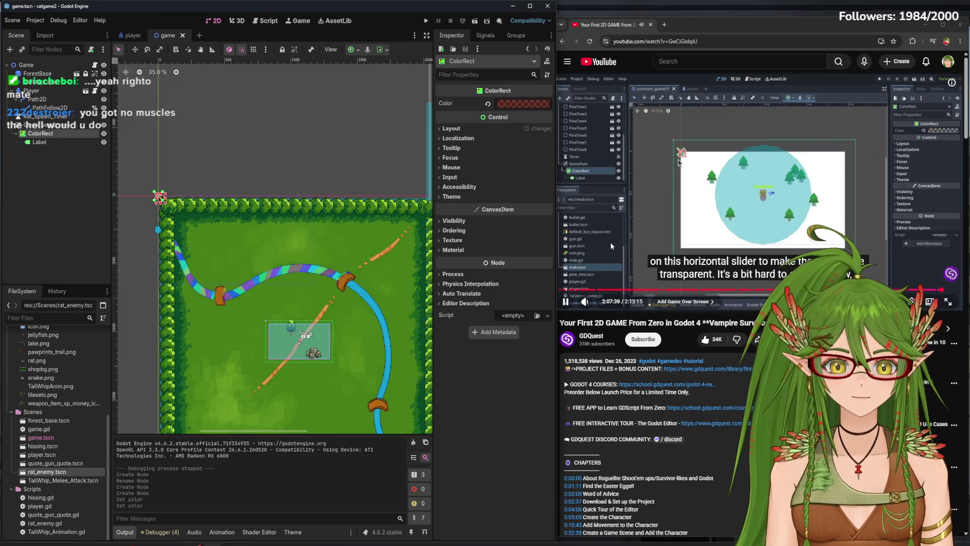
scroll(195, 200, "up", 2)
- Apply the Full Rect anchor preset to the ColorRect, then undo the trial corner resizes
scroll(160, 196, "up", 5)
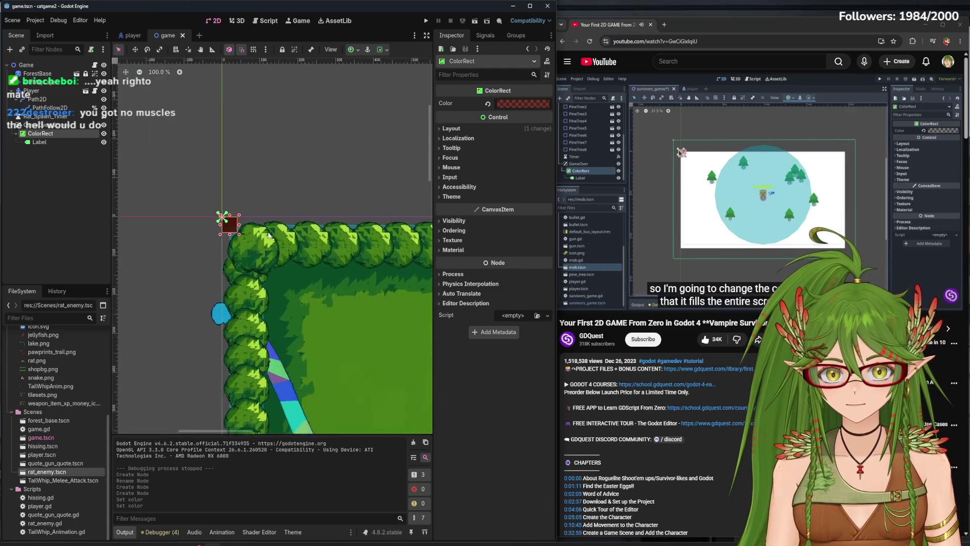
scroll(224, 239, "down", 5)
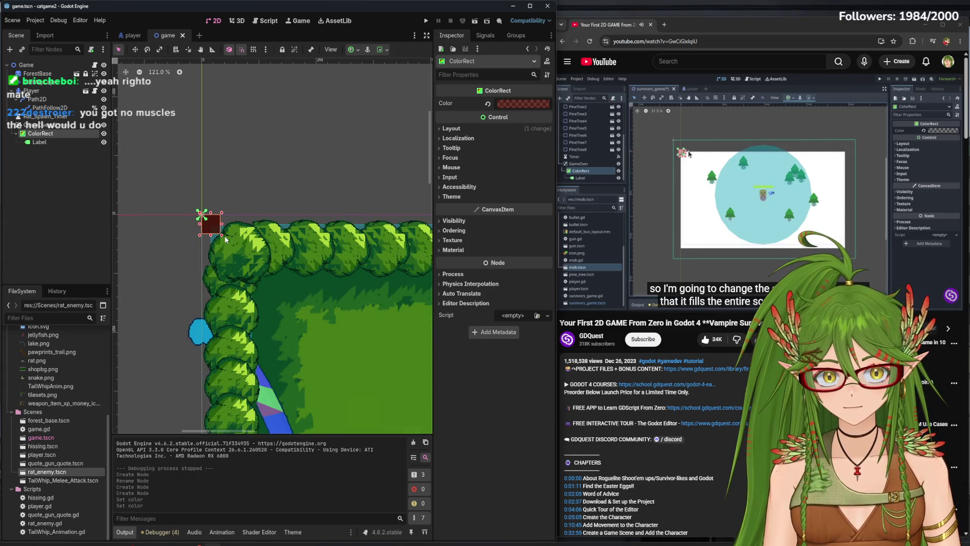
scroll(225, 239, "down", 4)
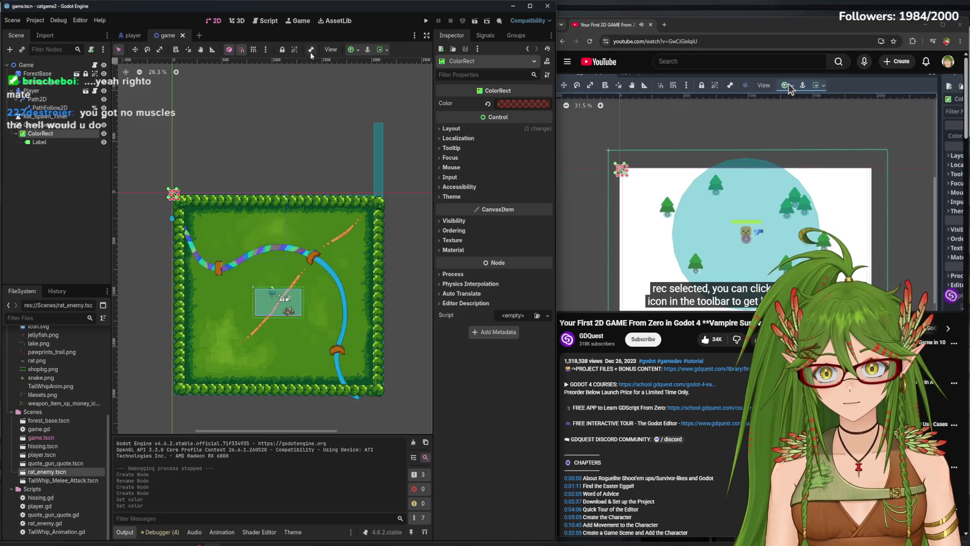
left_click(359, 49)
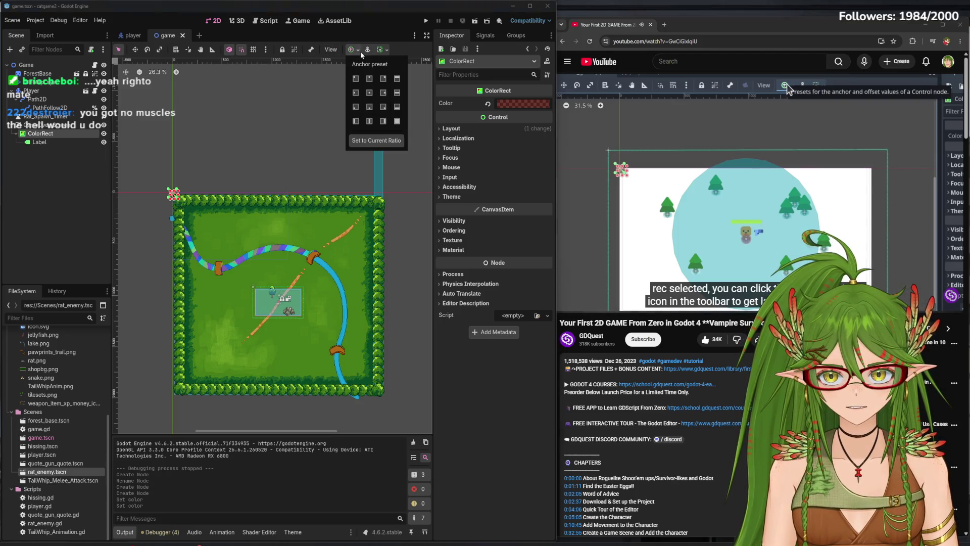
left_click(398, 122)
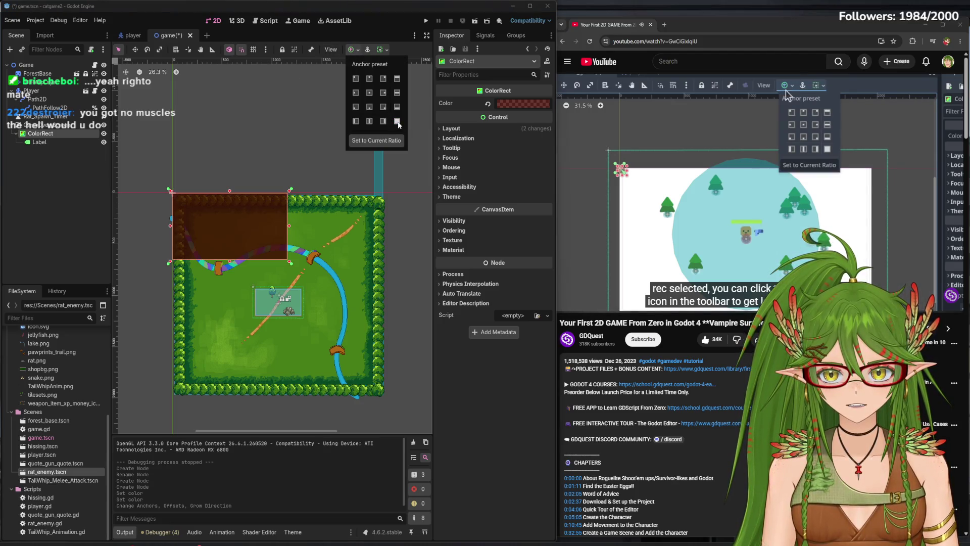
left_click(291, 267)
mouse_move(290, 263)
left_mouse_down()
mouse_move(365, 349)
mouse_move(395, 407)
left_mouse_up()
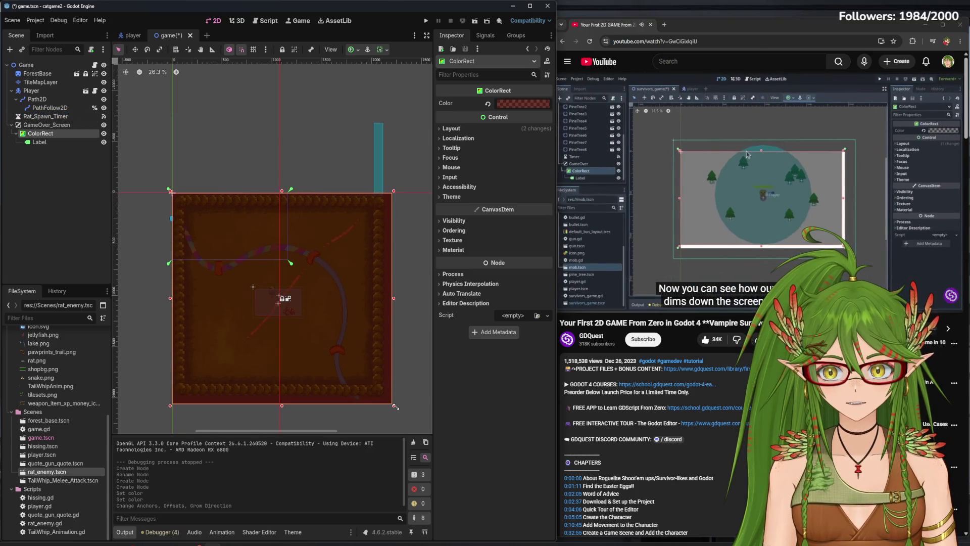
left_click_drag(394, 408, 389, 401)
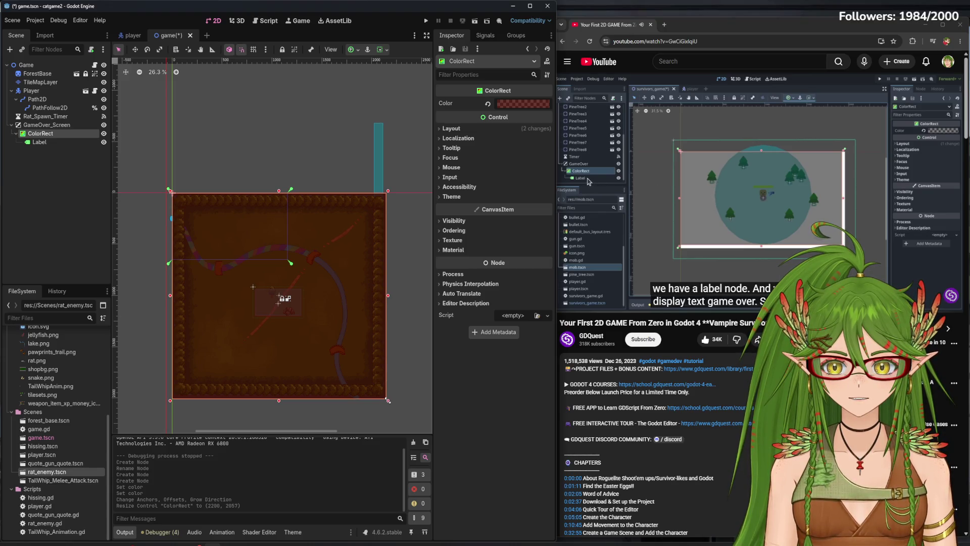
key("ctrl+z")
key("ctrl+z")
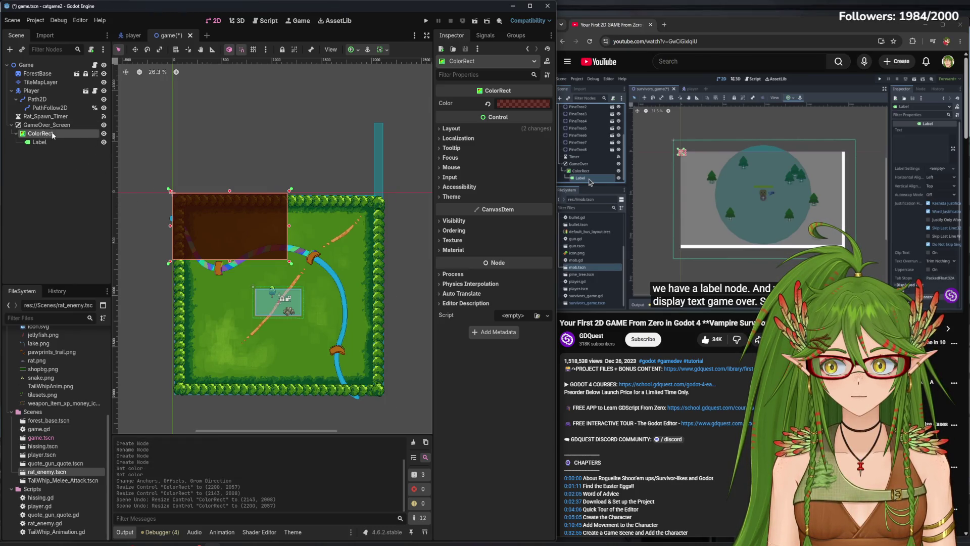
- Select the Label, type a draft text 'YOU DIED', then erase it
left_click(696, 187)
left_click(696, 187)
left_click(696, 186)
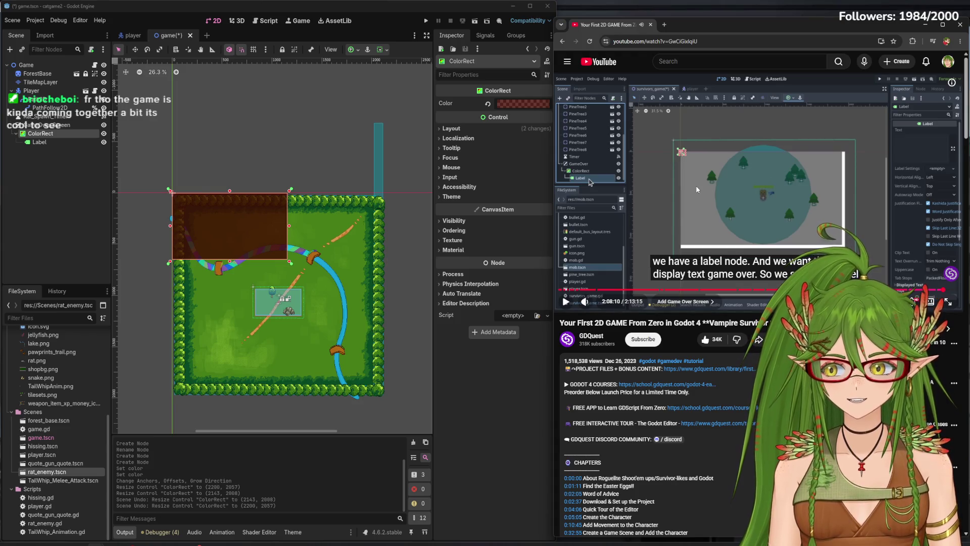
left_click(765, 178)
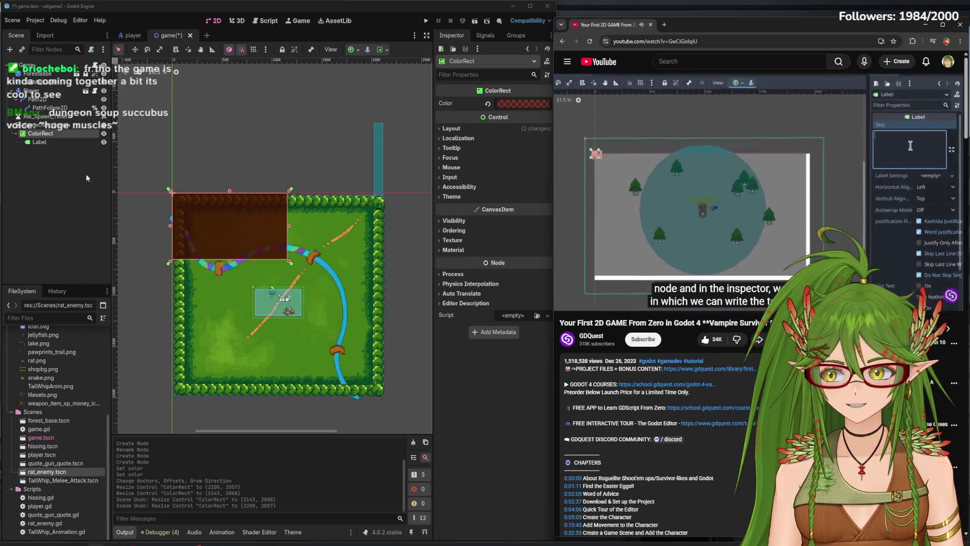
left_click(71, 142)
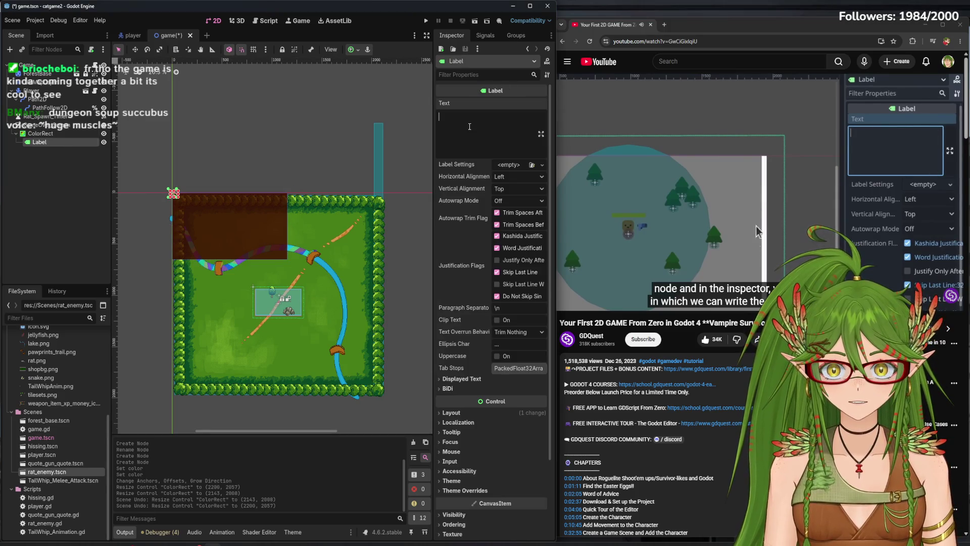
type("YOU DIED")
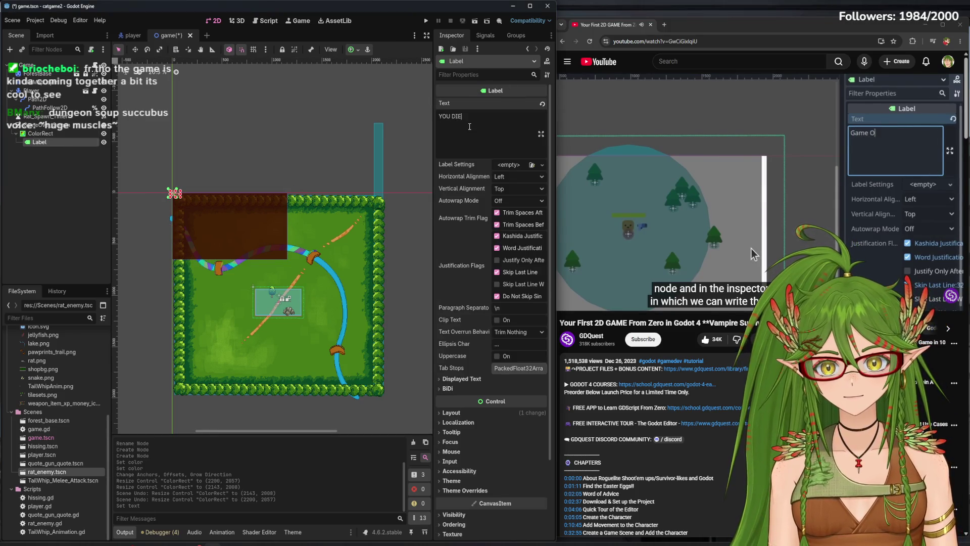
key("BackSpace")
key("BackSpace")
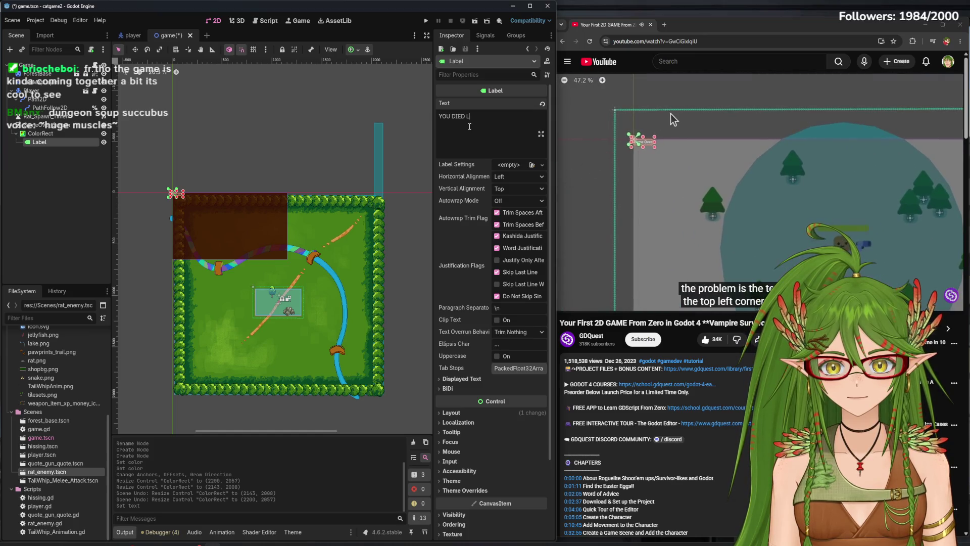
key("BackSpace")
key("BackSpace")
key("BackSpace")
left_click(631, 124)
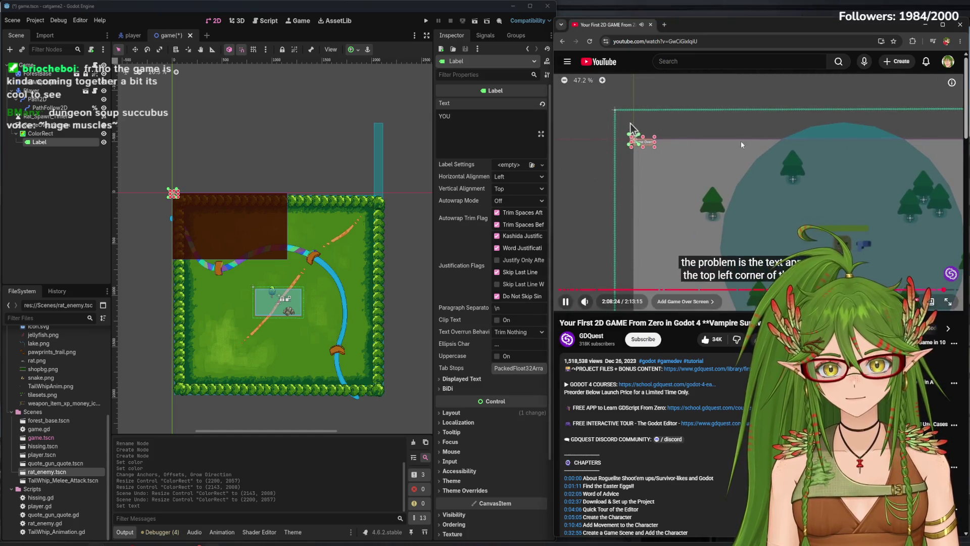
key("BackSpace")
key("BackSpace")
key("BackSpace")
- Enter the label text 'you died!! you SUCK!!!'
type("yo")
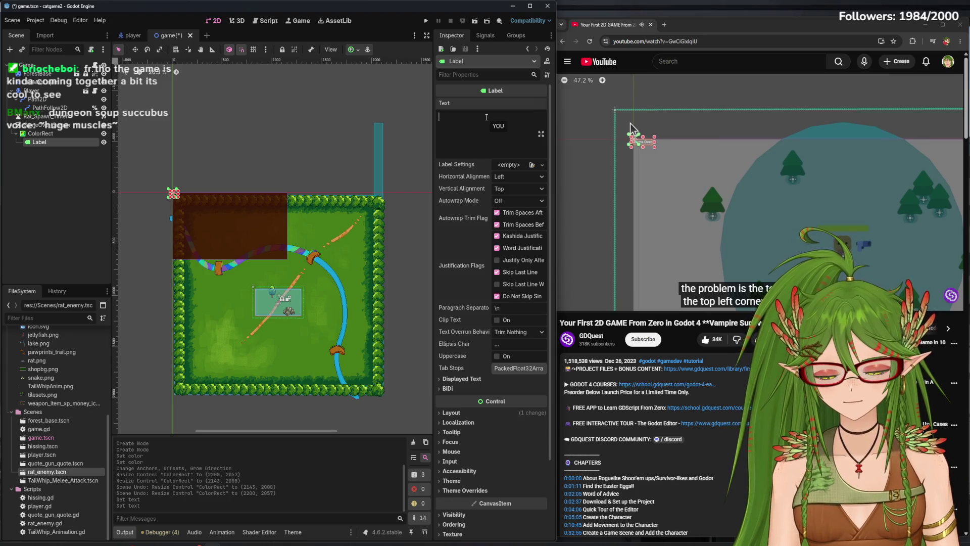
type("u died")
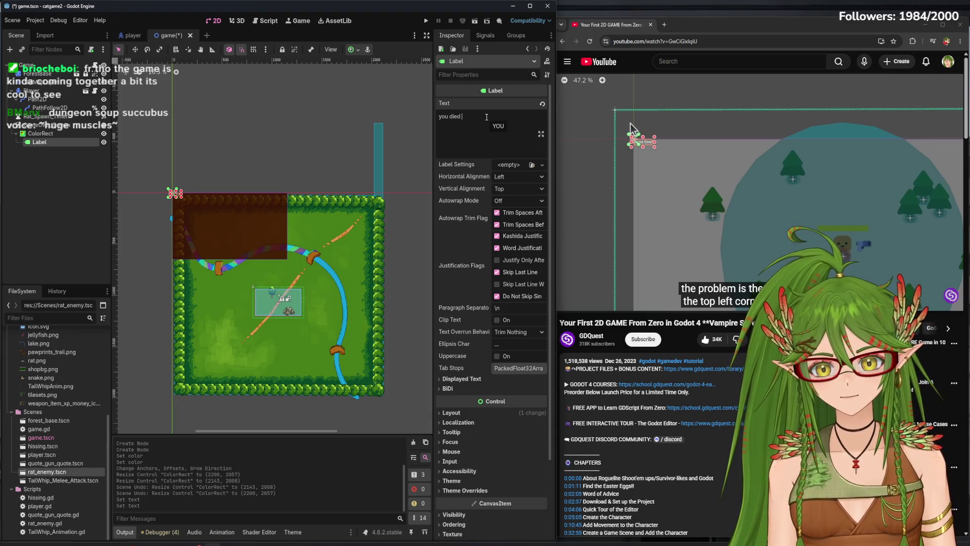
type("you")
type("SUCK!!!")
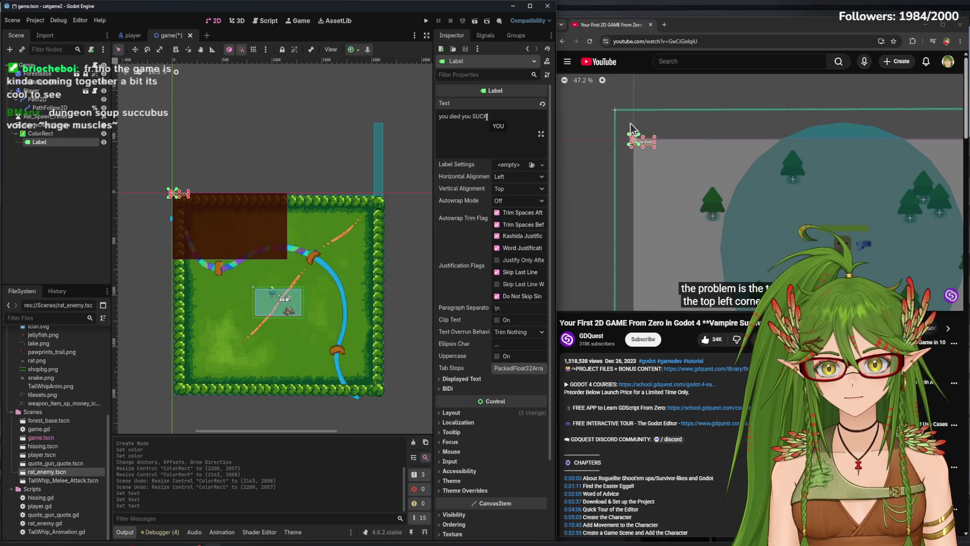
left_click(459, 116)
type("!!")
left_click(630, 123)
scroll(188, 198, "up", 3)
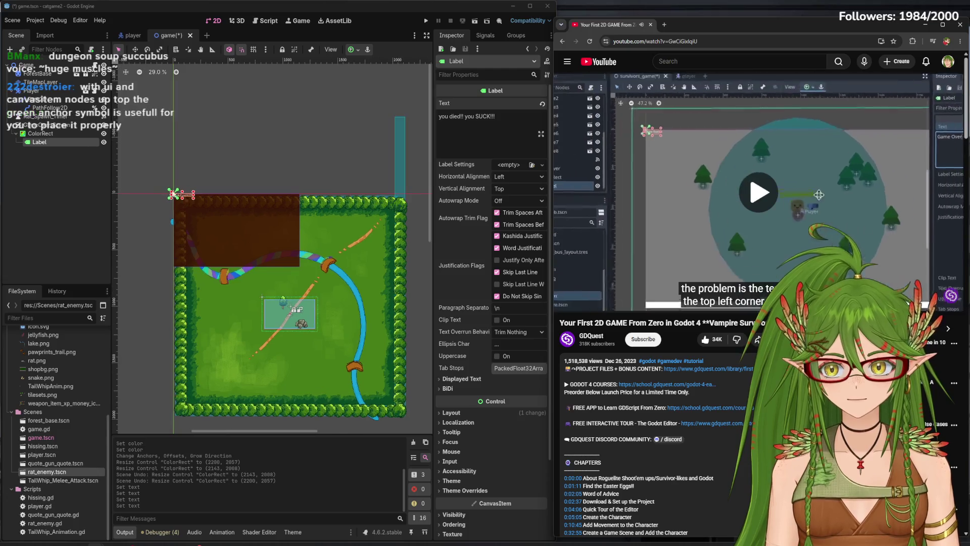
- Save the scene, give the Label the Center anchor preset, and expand its Theme section
scroll(188, 199, "up", 2)
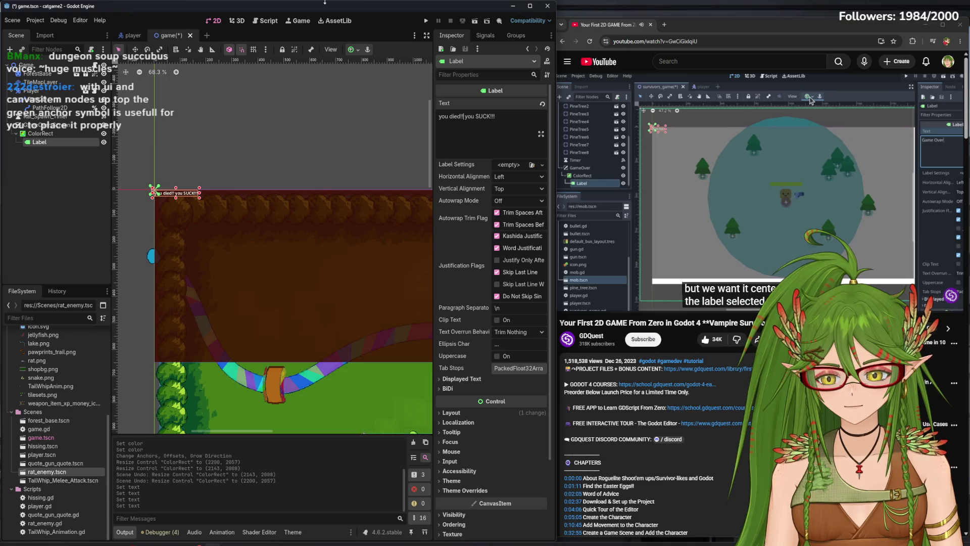
key("ctrl+s")
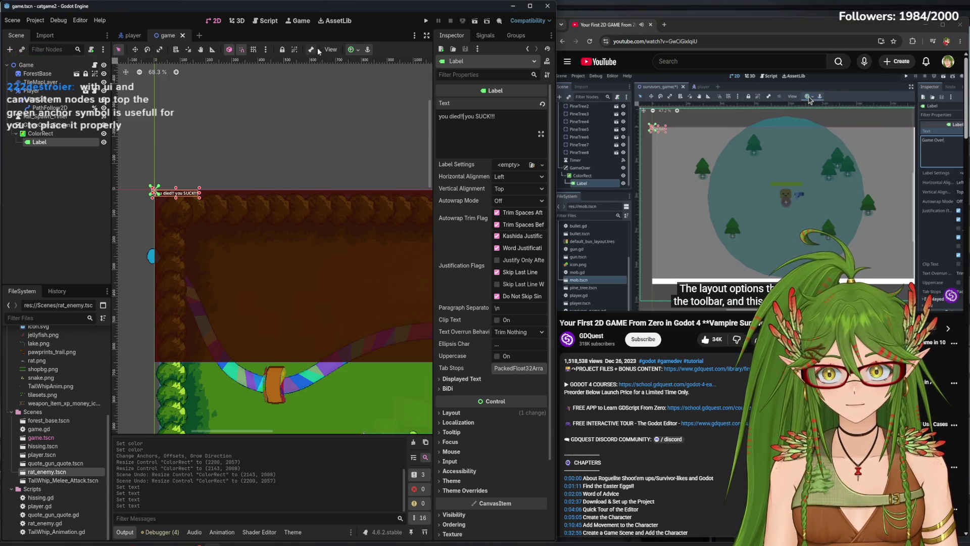
left_click(358, 51)
left_click(371, 94)
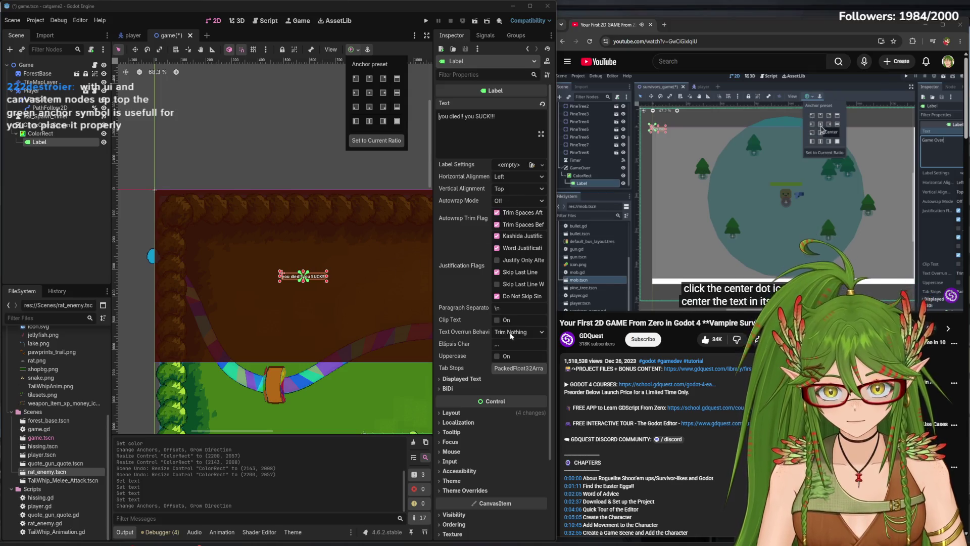
left_click(469, 481)
scroll(467, 472, "down", 4)
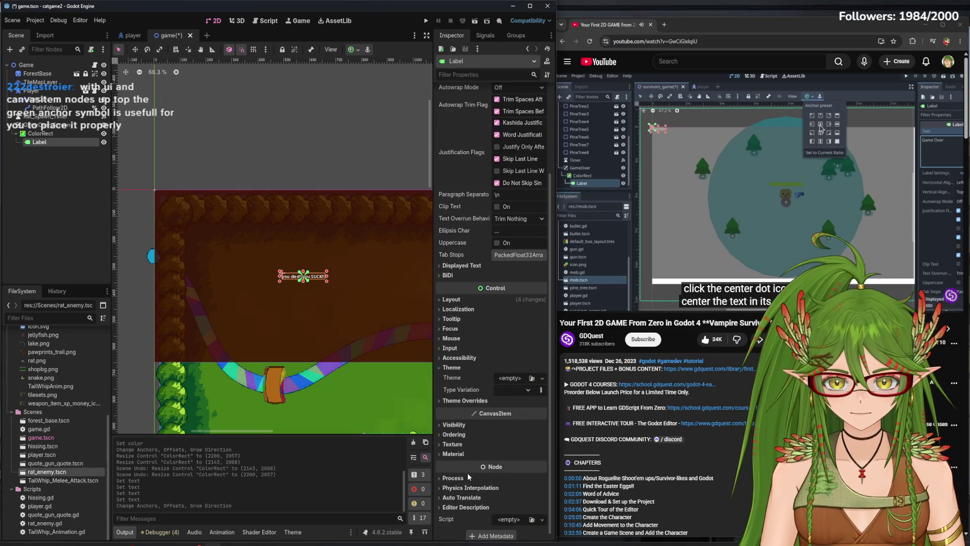
- Enable the Label's Font Size theme override and enlarge the text
left_click(491, 404)
left_click(460, 438)
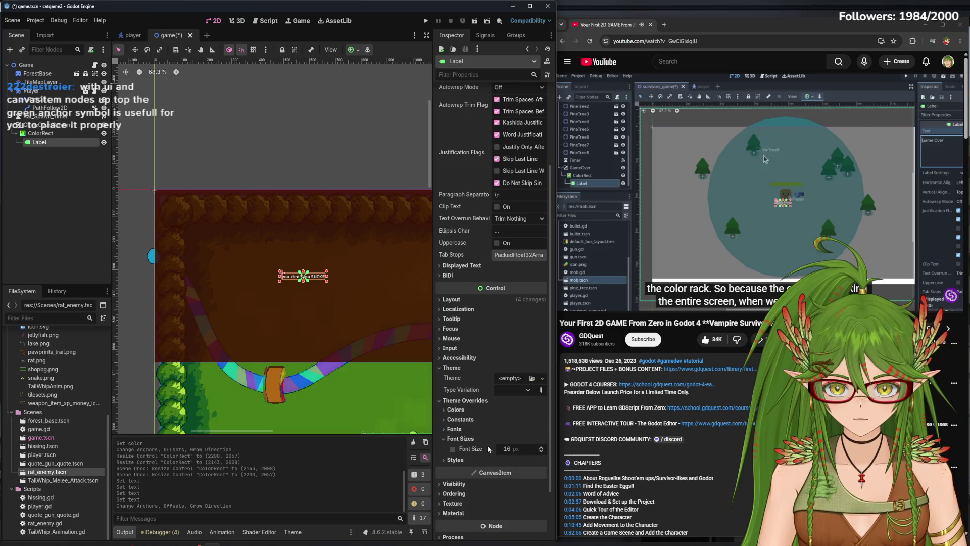
mouse_move(532, 450)
left_mouse_down()
mouse_move(571, 450)
mouse_move(506, 456)
left_mouse_up()
left_click(506, 450)
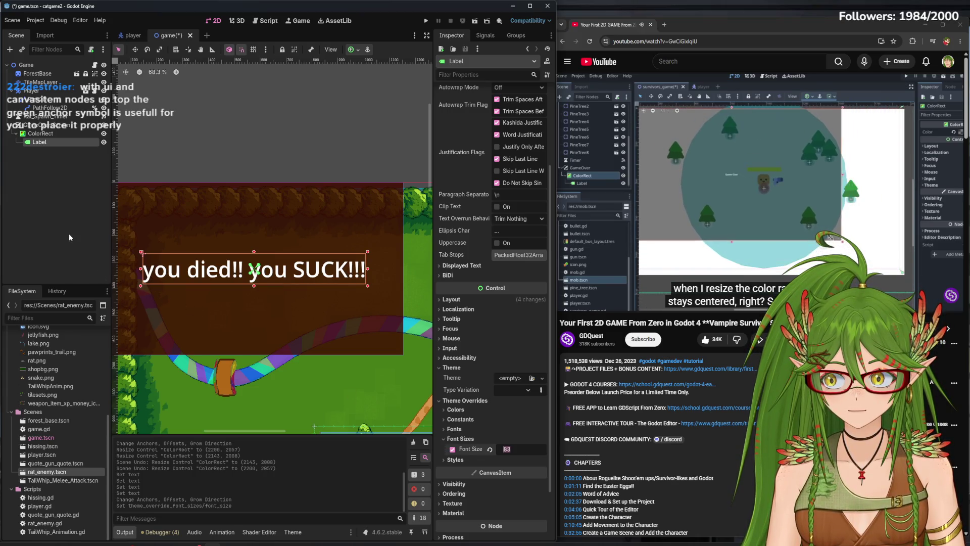
- Undo a trial resize of the dark ColorRect panel and save the scene
left_click(322, 328)
left_click_drag(403, 354, 255, 239)
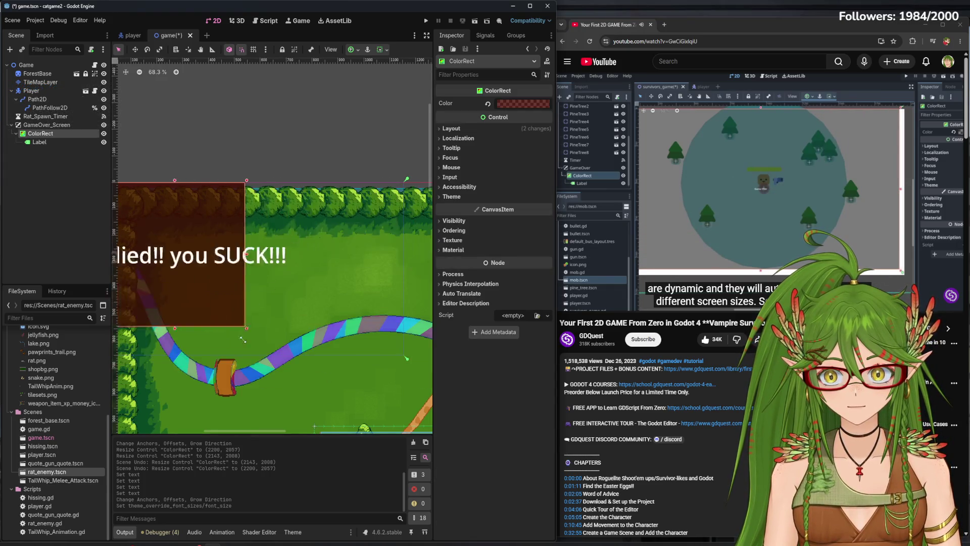
key("ctrl+z")
key("ctrl+s")
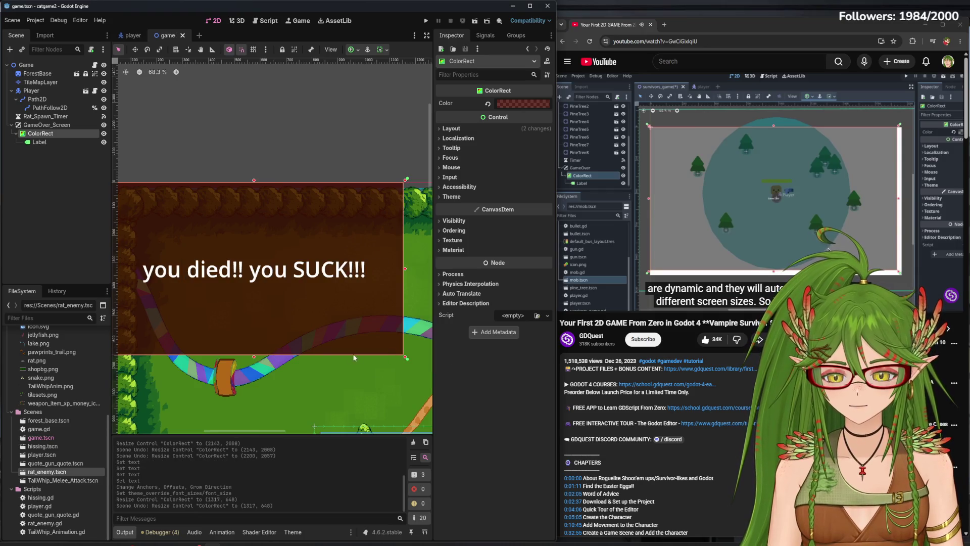
scroll(337, 356, "down", 3)
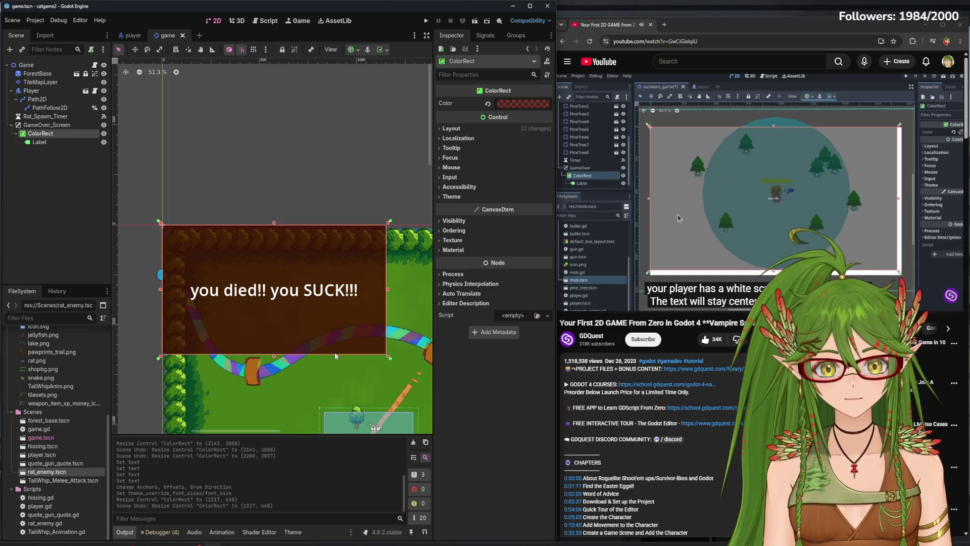
- Reduce the Label's font size override to 75 px and save the scene
left_click(55, 141)
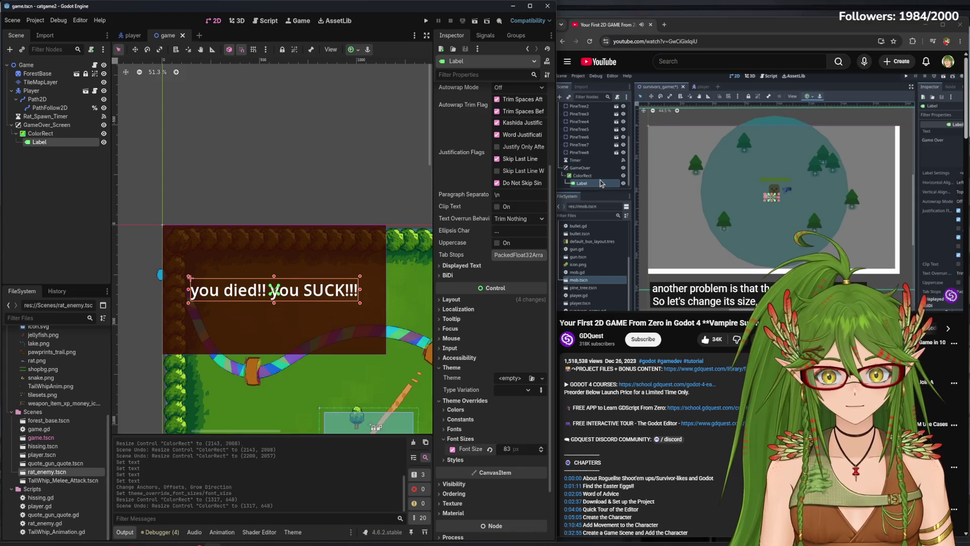
left_click_drag(510, 448, 500, 449)
left_click(57, 221)
key("ctrl+s")
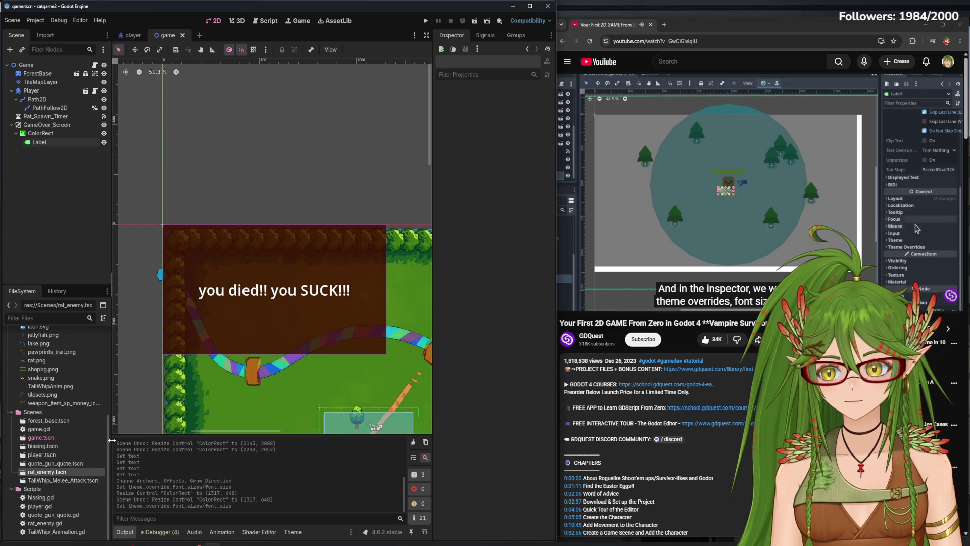
- Assign a New FontFile as the Label's font override, then hide the GameOver_Screen layer
scroll(63, 395, "up", 5)
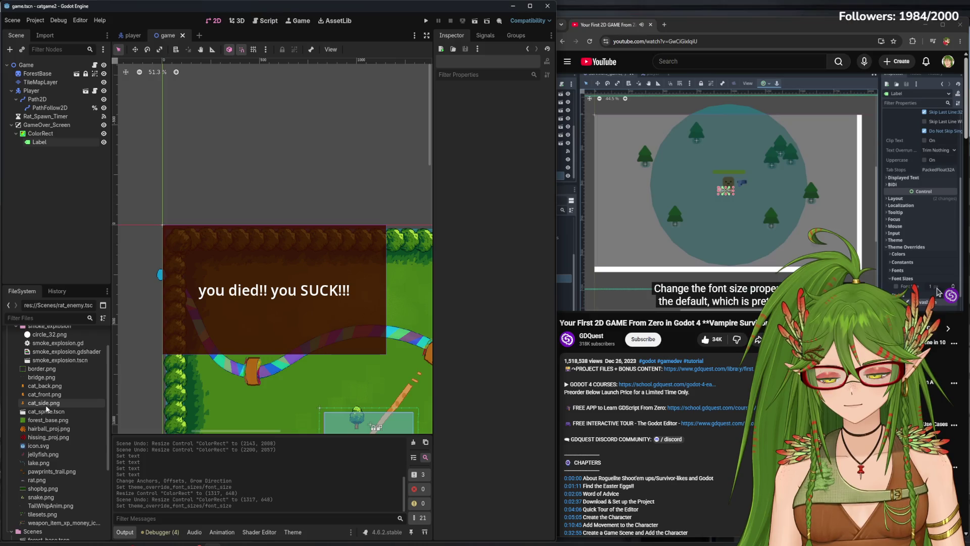
mouse_move(50, 395)
left_mouse_down()
mouse_move(270, 331)
mouse_move(379, 327)
mouse_move(184, 329)
mouse_move(59, 395)
mouse_move(71, 392)
left_mouse_up()
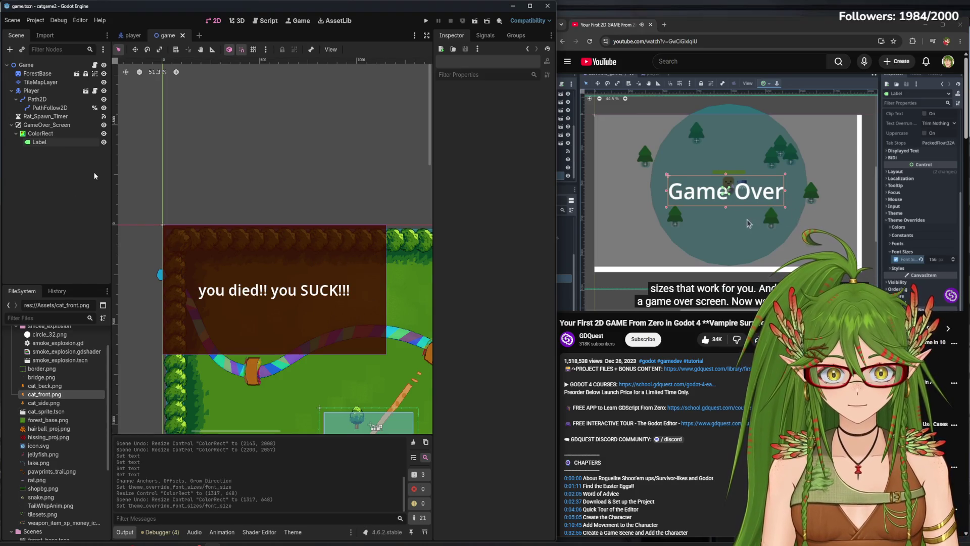
left_click(61, 143)
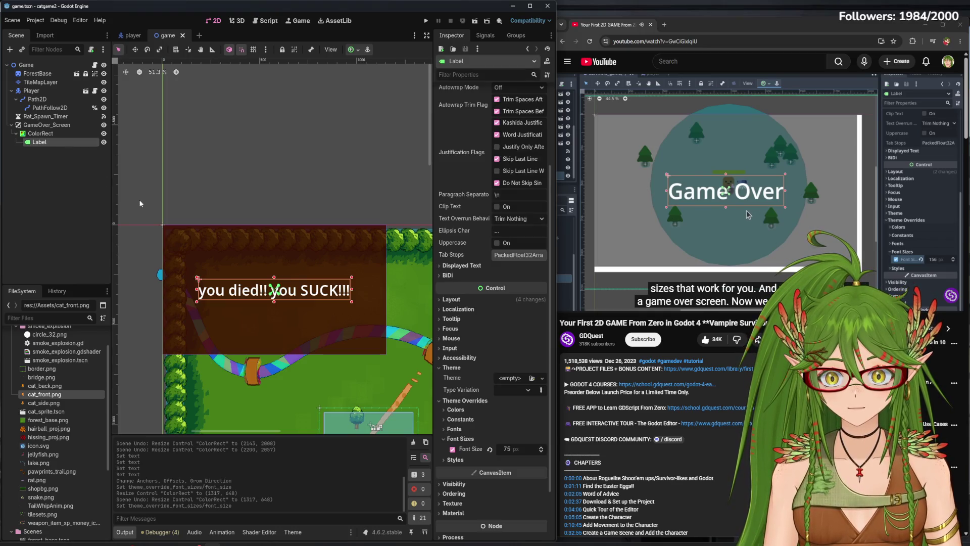
left_click(492, 429)
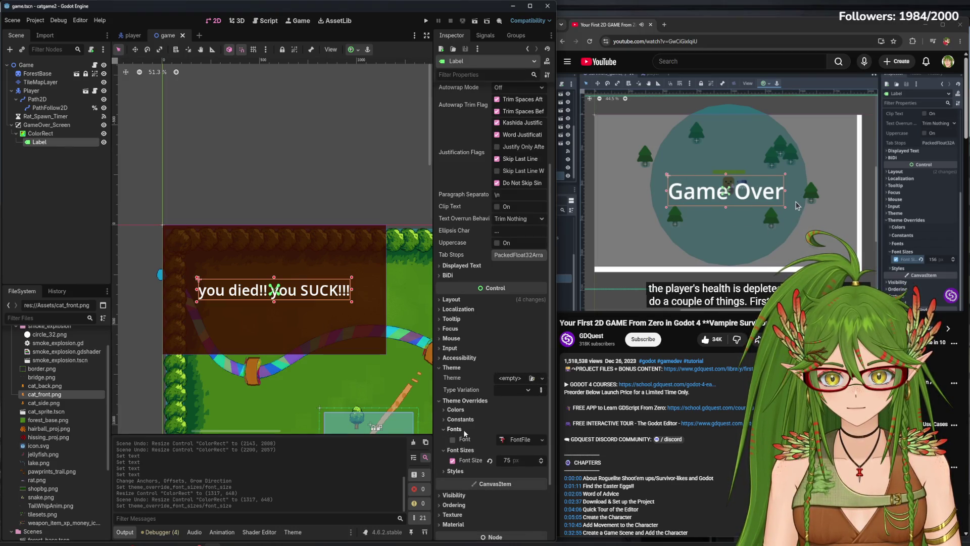
left_click(541, 439)
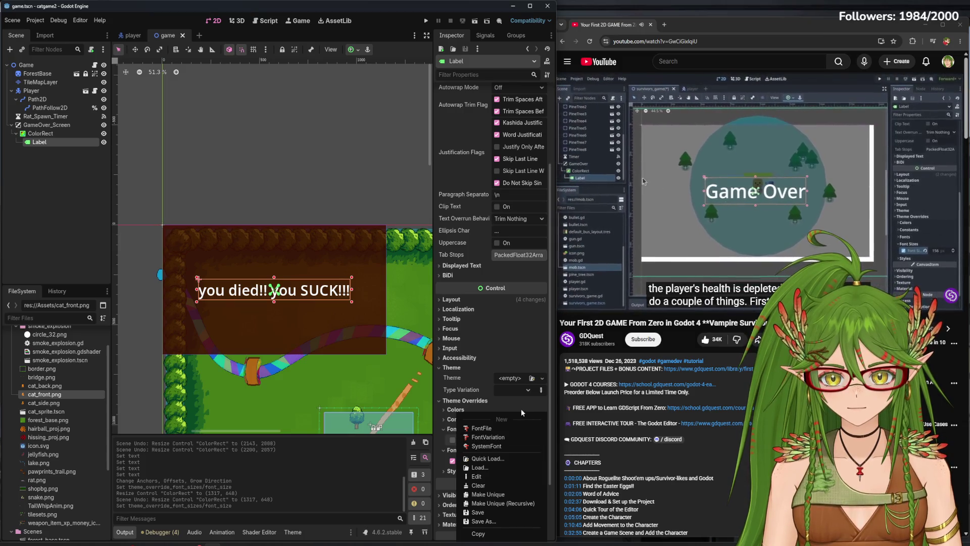
left_click(518, 428)
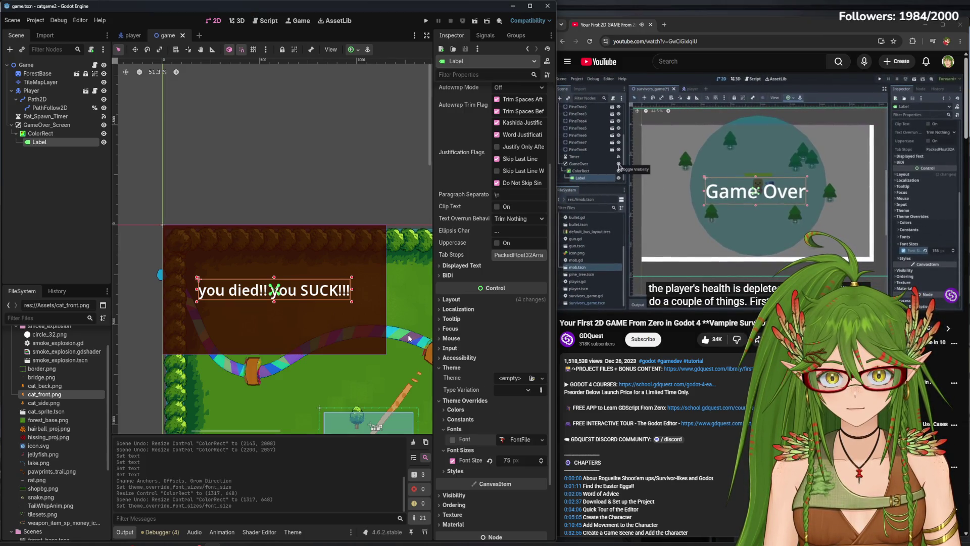
left_click(103, 125)
right_click(56, 126)
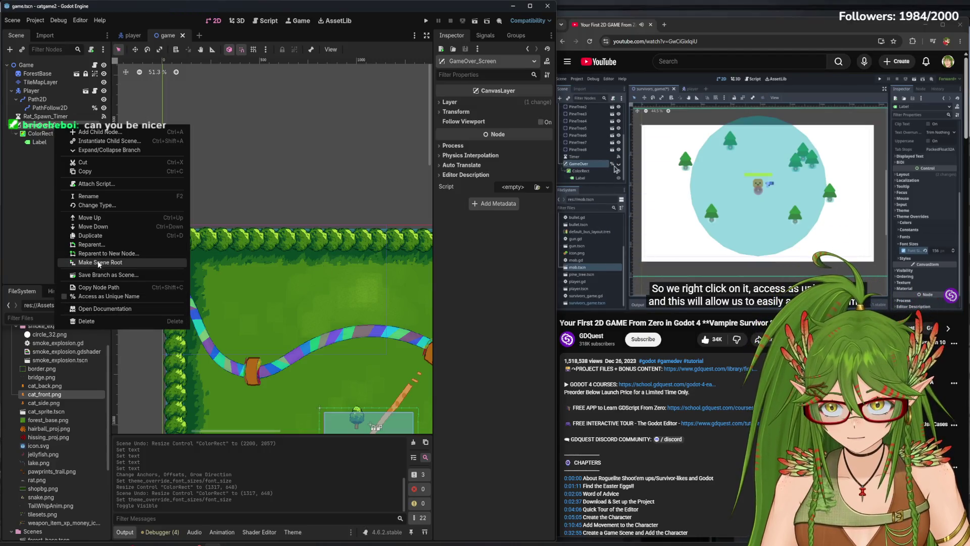
- Mark GameOver_Screen as a scene unique name, save, and view the script editor
left_click(108, 296)
left_click(74, 209)
key("ctrl+s")
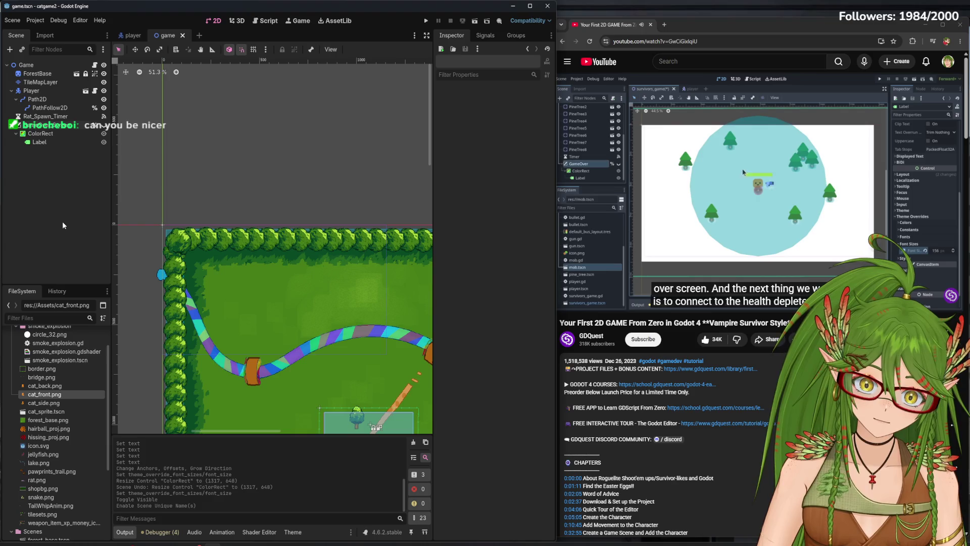
left_click(133, 35)
left_click(267, 21)
left_click(180, 37)
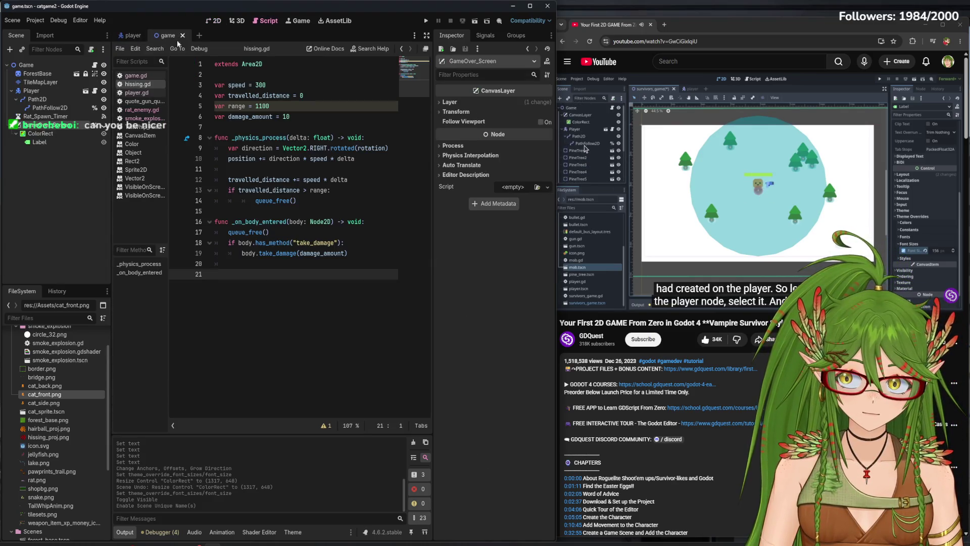
- Open player.gd with its health_depleted signal and show the node's Signals list
left_click(136, 92)
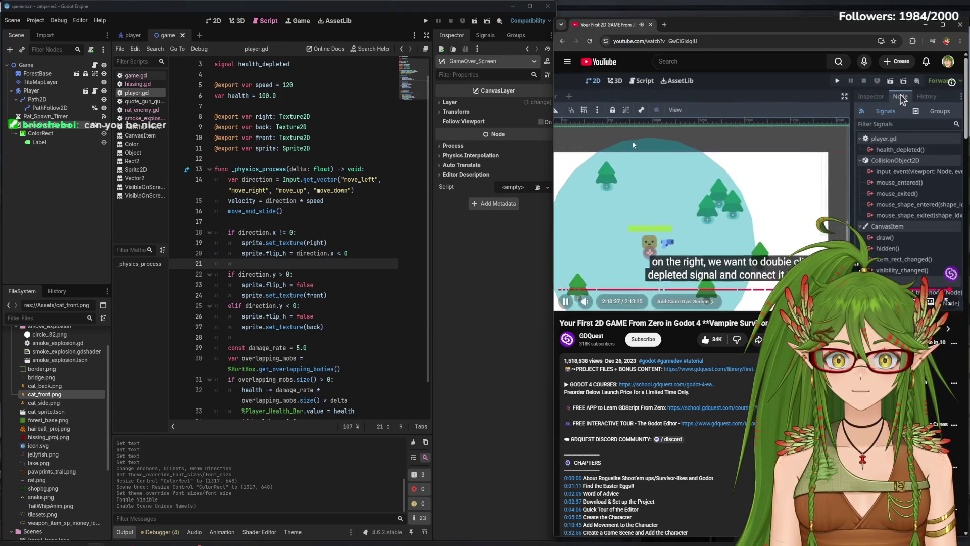
left_click(632, 141)
left_click(484, 36)
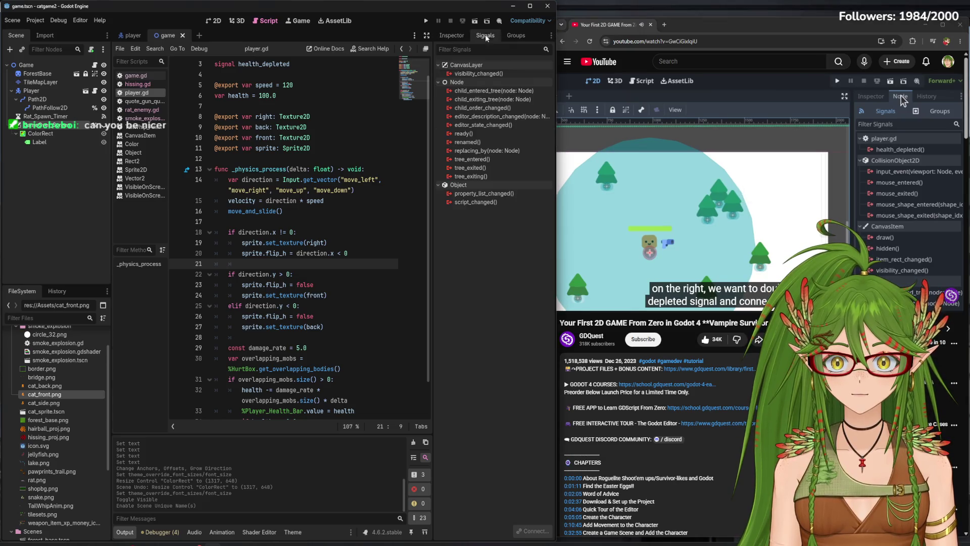
left_click(654, 125)
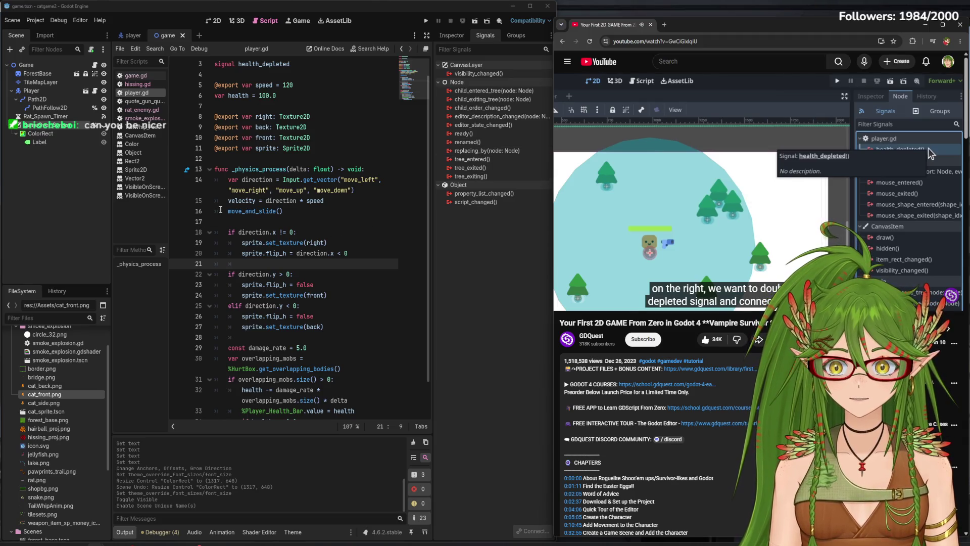
scroll(190, 229, "down", 2)
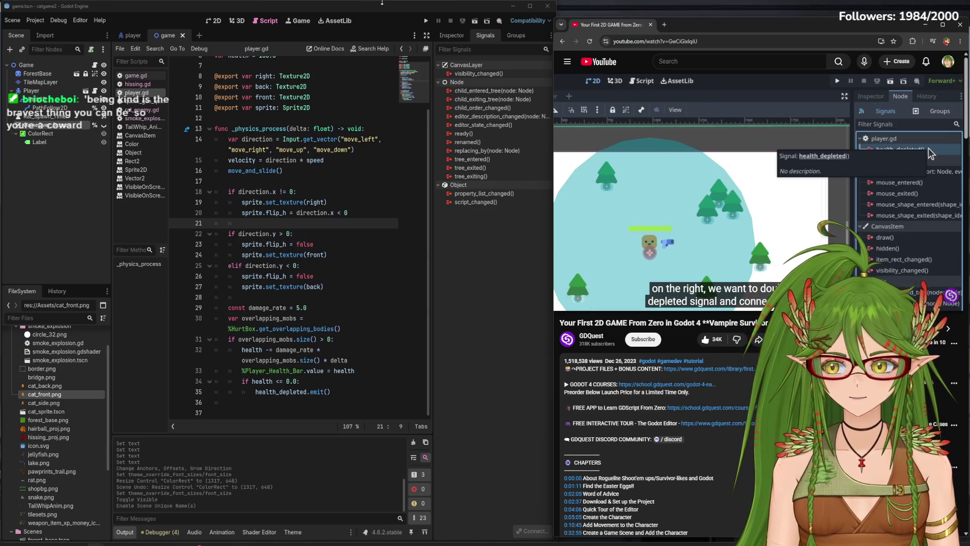
mouse_move(668, 192)
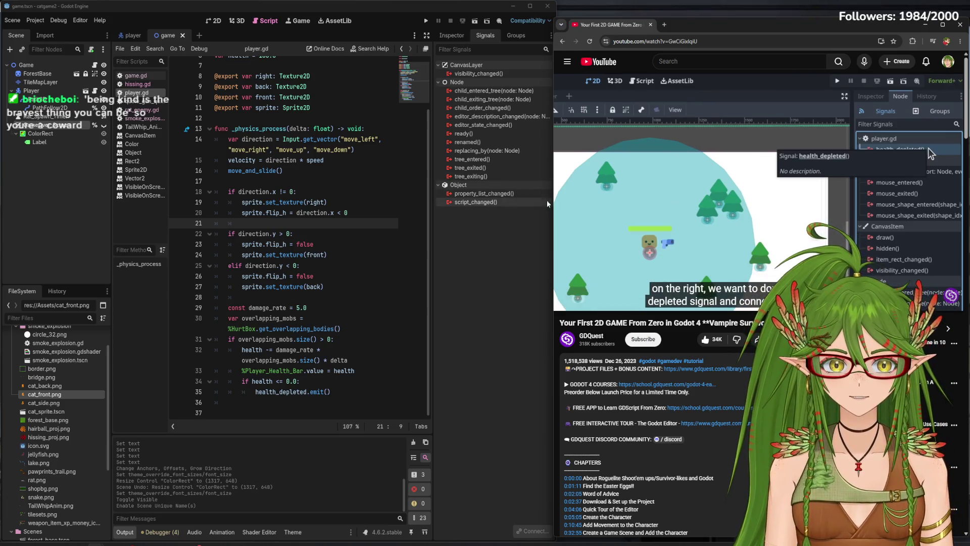
left_click(741, 217)
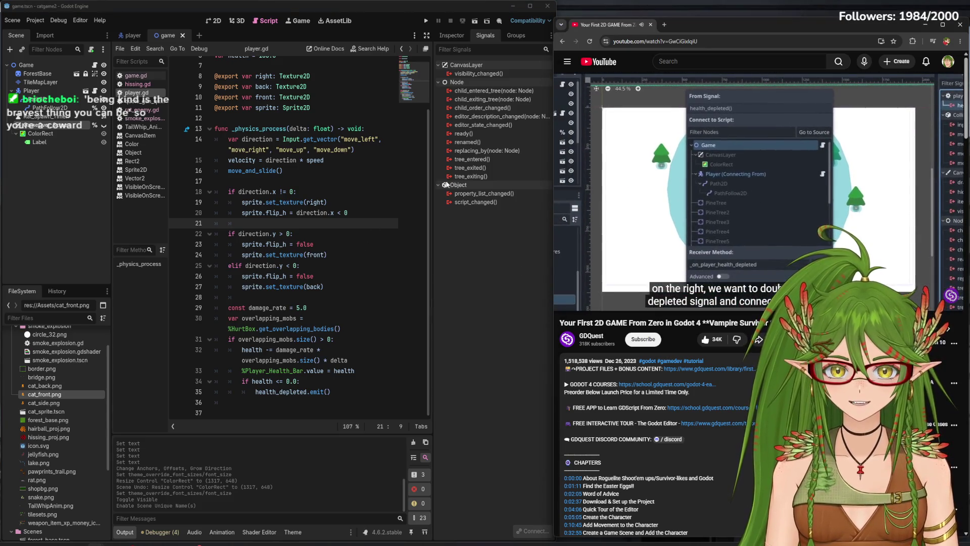
- Add a blank line after player.gd's health check and open the Connect dialog for health_depleted
left_click(687, 169)
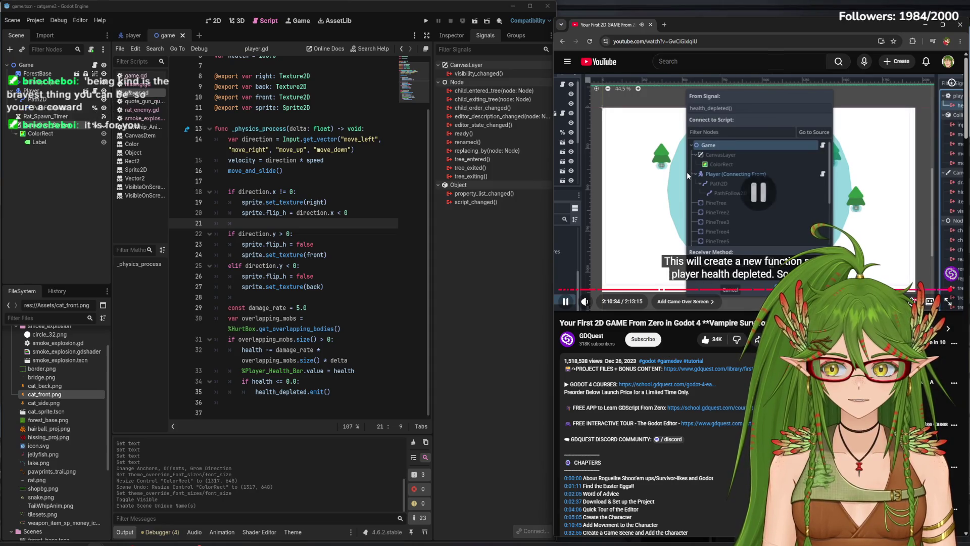
left_click(382, 4)
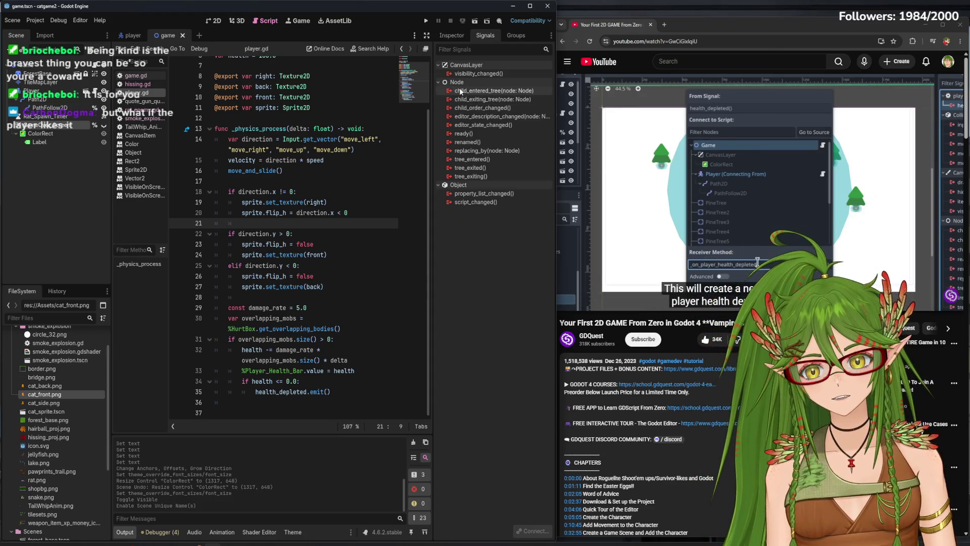
left_click(142, 76)
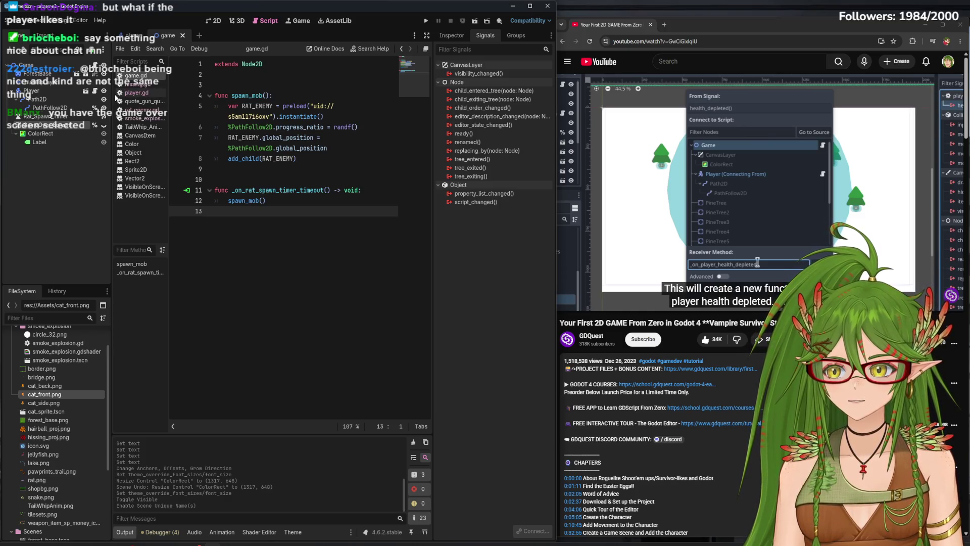
left_click(45, 90)
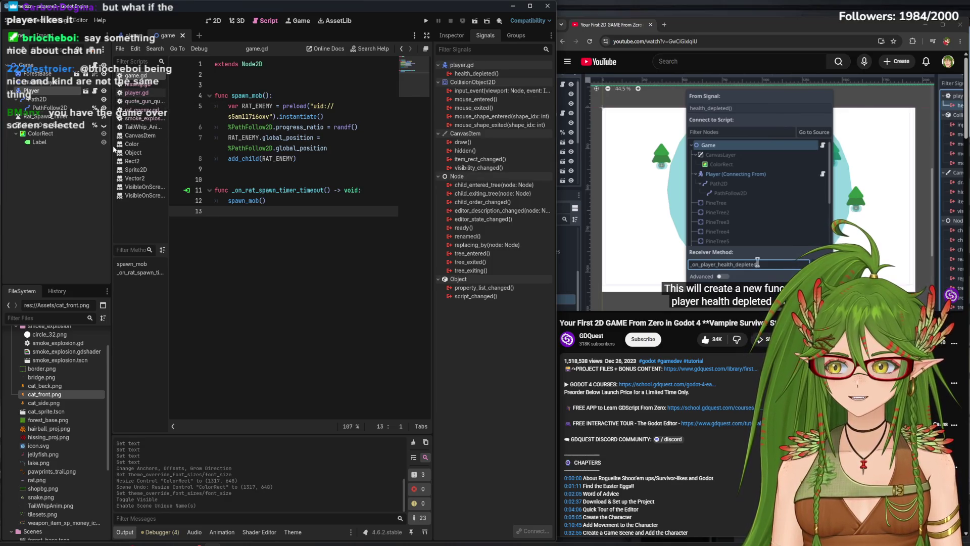
left_click(137, 92)
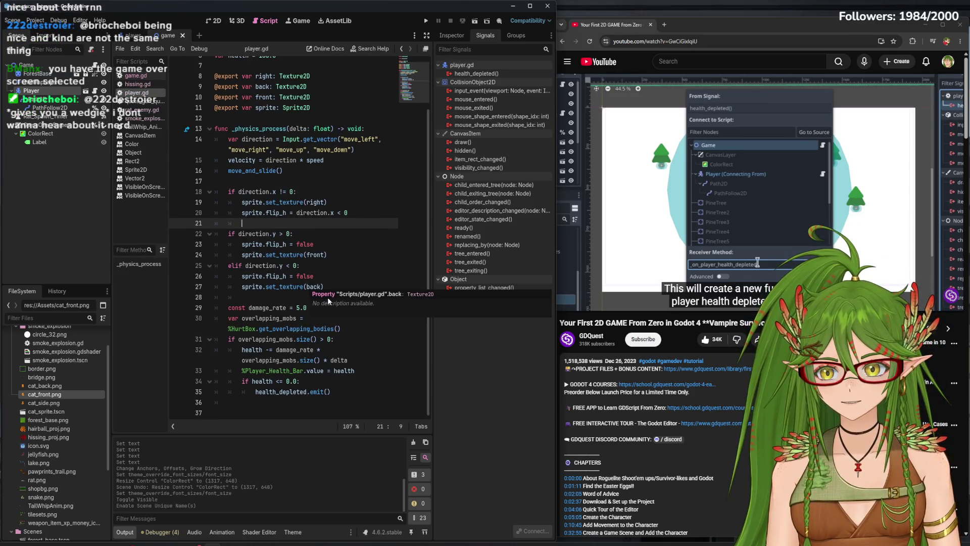
left_click(349, 402)
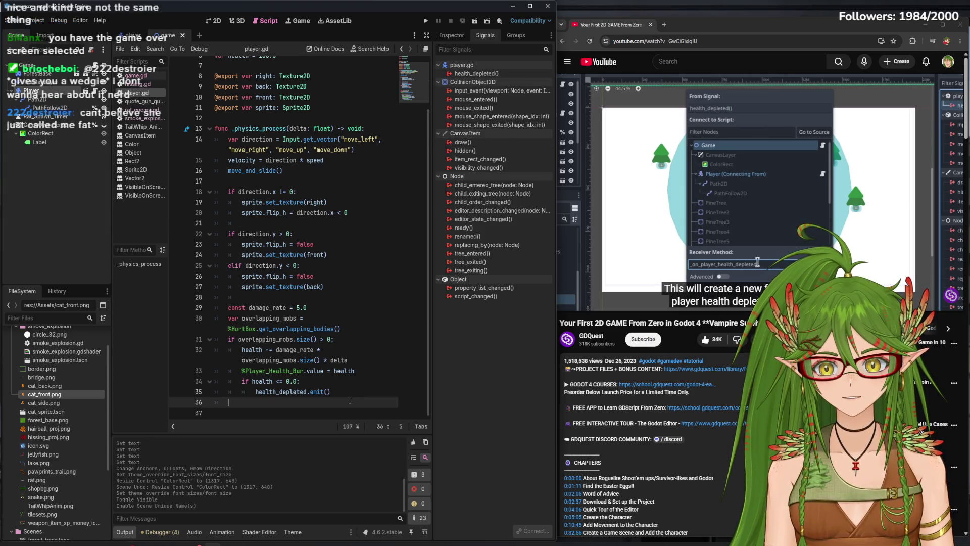
key("Return")
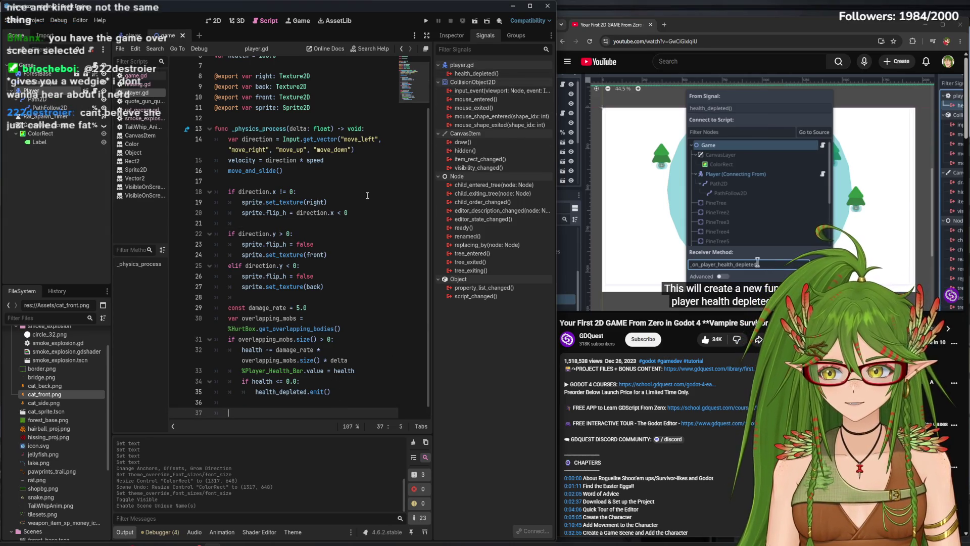
double_click(475, 74)
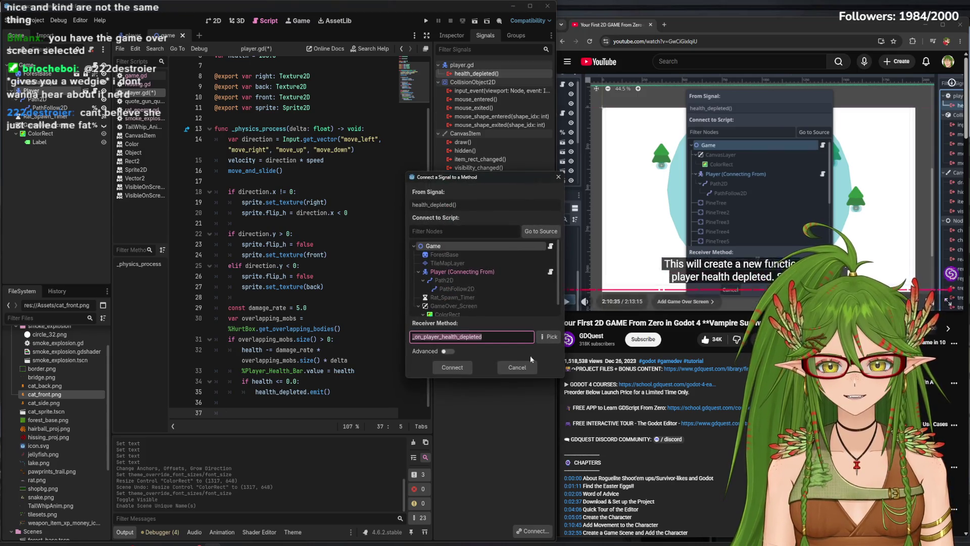
- Connect health_depleted to _on_player_health_depleted setting %GameOver_Screen.visible = true, save, and start typing 'pause'
left_click(720, 209)
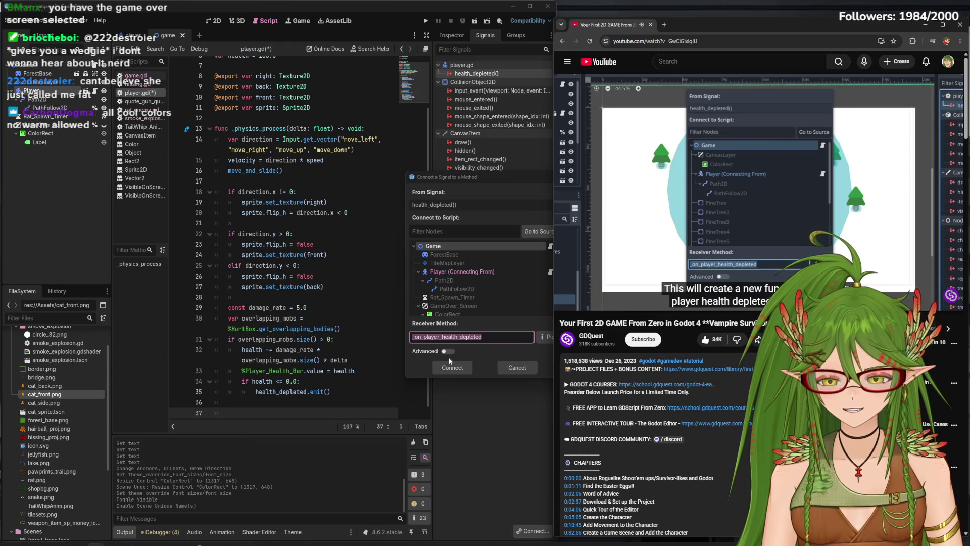
left_click(452, 369)
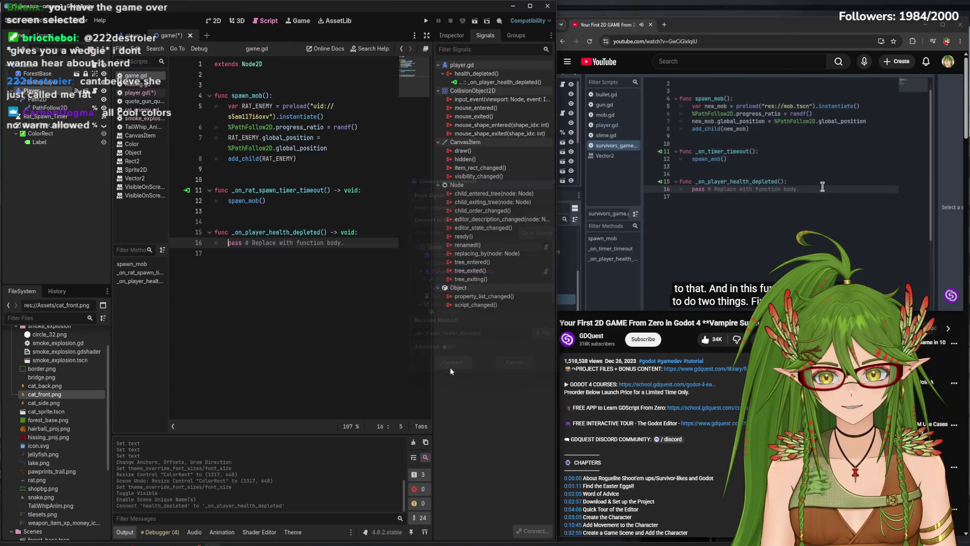
left_click_drag(351, 245, 228, 243)
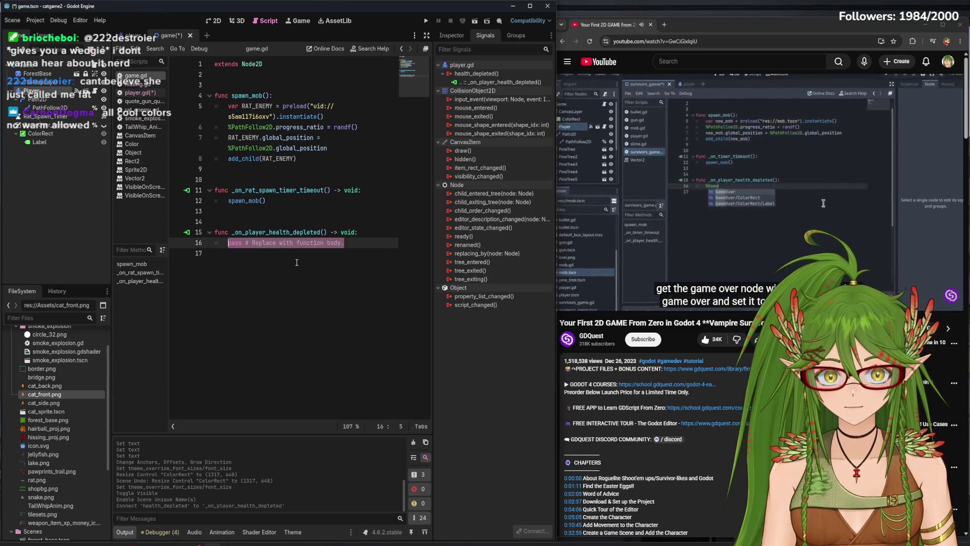
type("%")
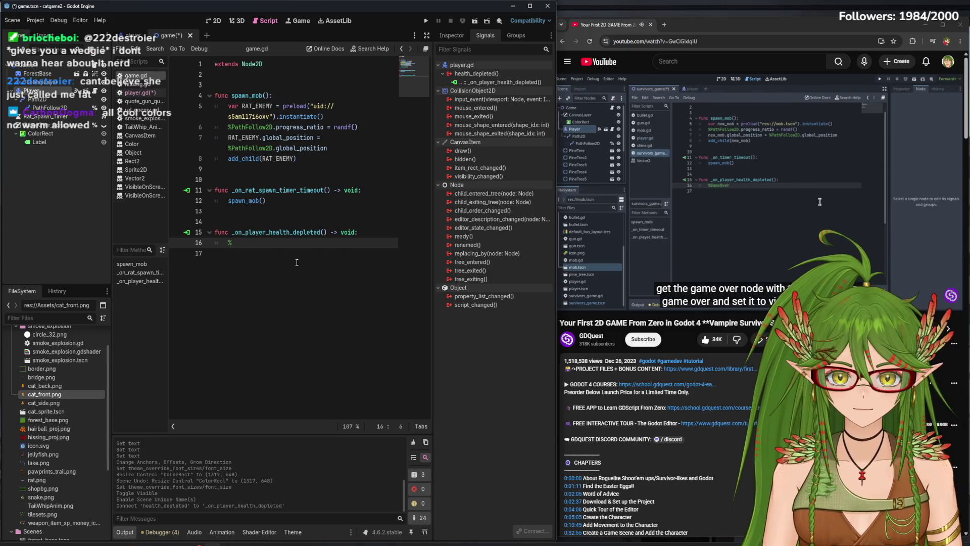
type("GameOver_Screen")
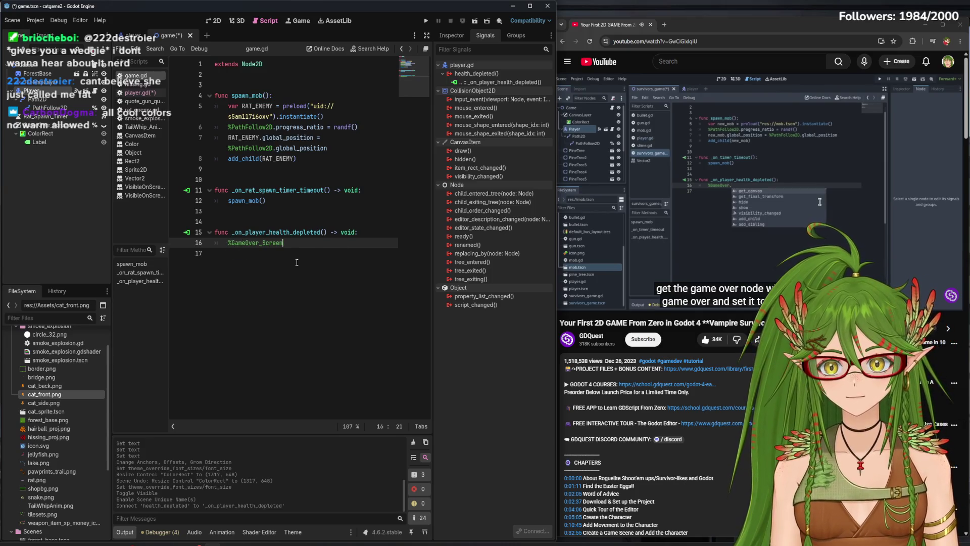
type(".visible = true")
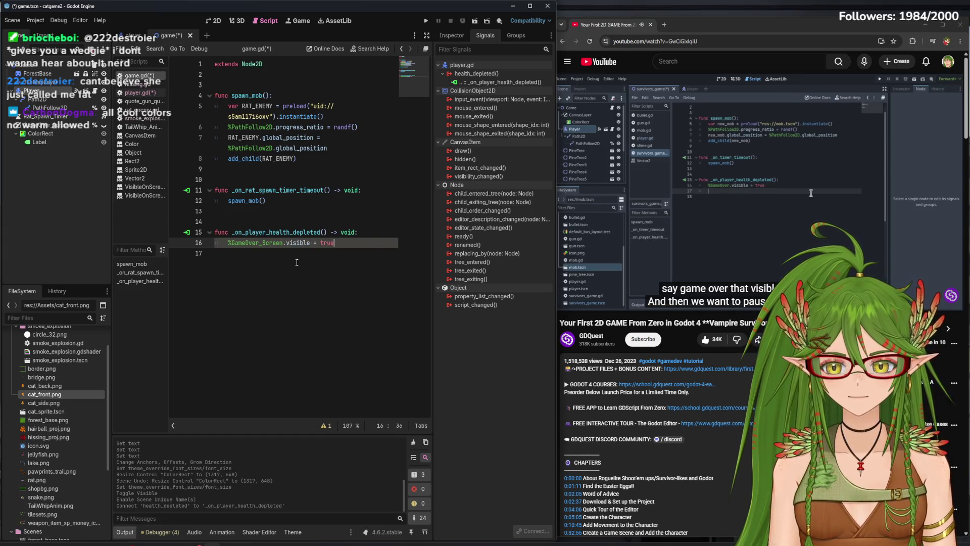
key("Return")
key("ctrl+s")
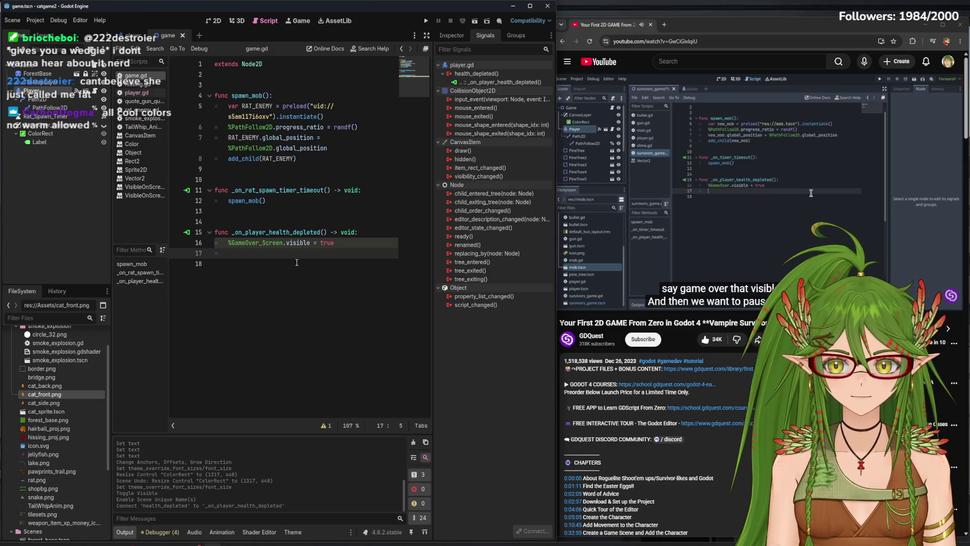
type("pause")
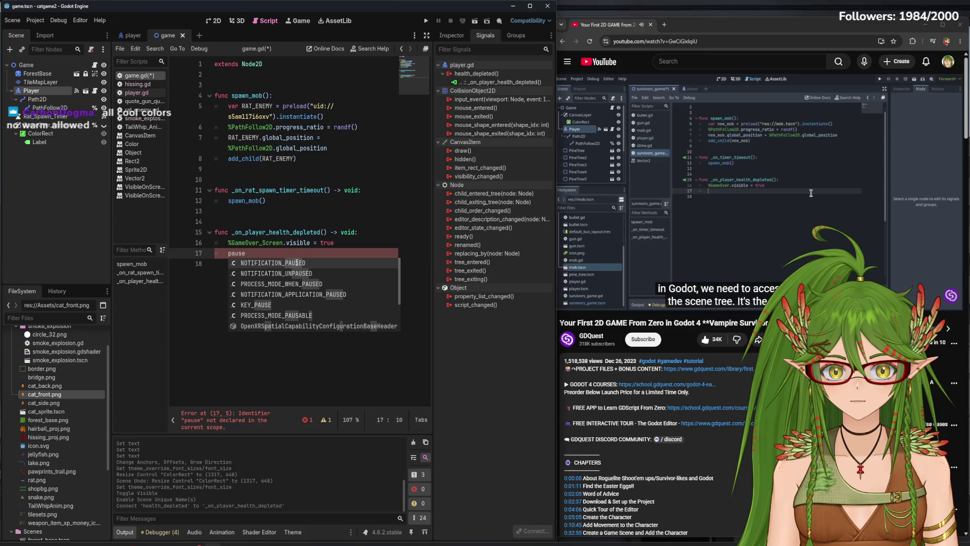
- On line 17, add get_tree().paused = true after the game-over screen is shown
key("BackSpace")
key("BackSpace")
key("BackSpace")
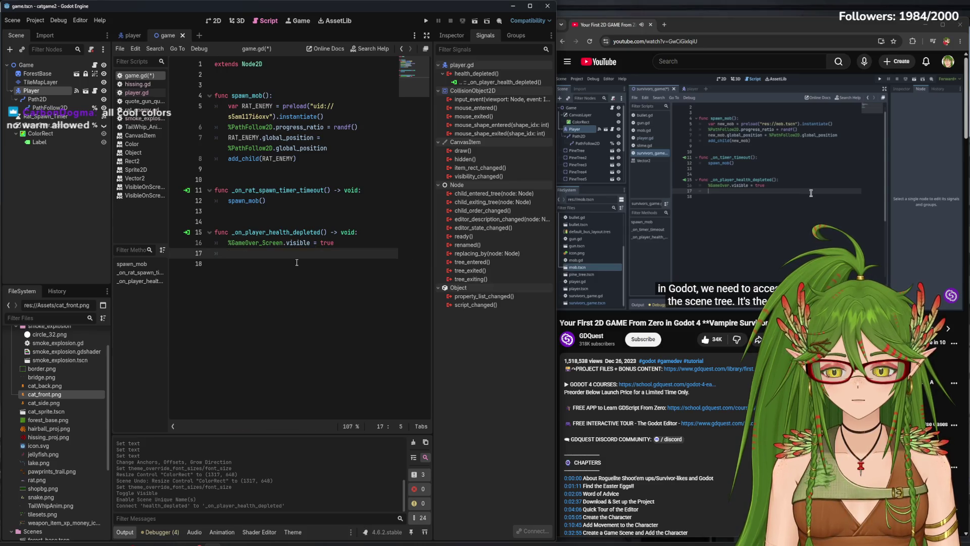
type("scenetree")
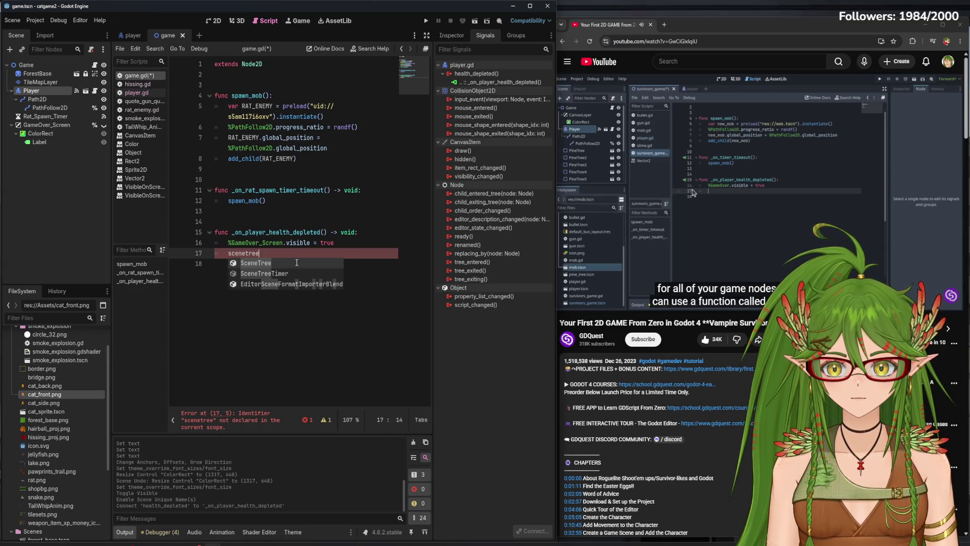
key("Return")
type("ause")
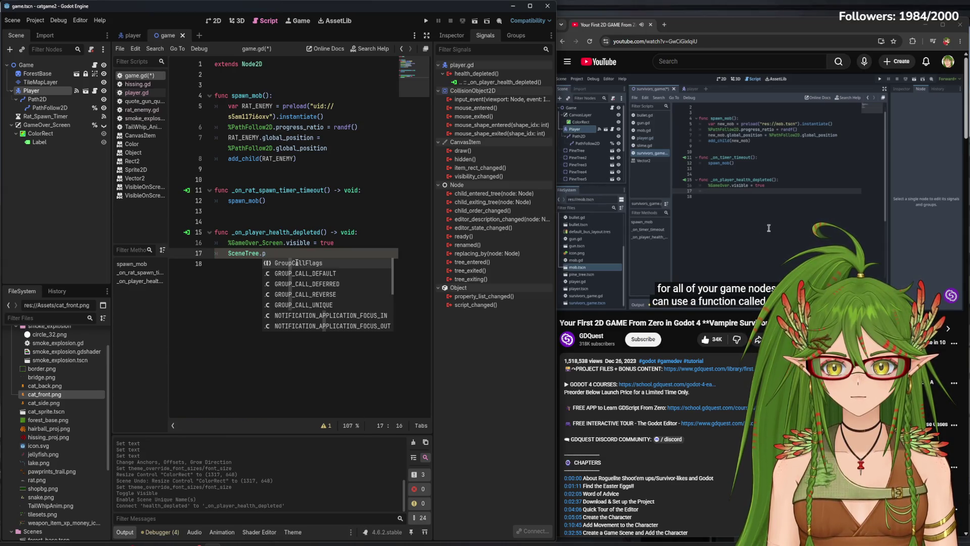
key("BackSpace")
key("BackSpace")
key("BackSpace")
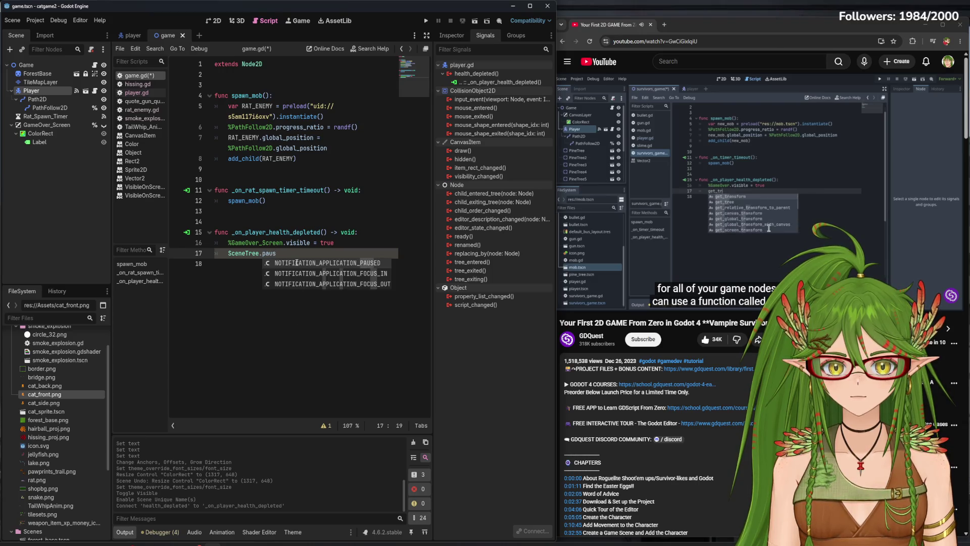
key("BackSpace")
type("_tree")
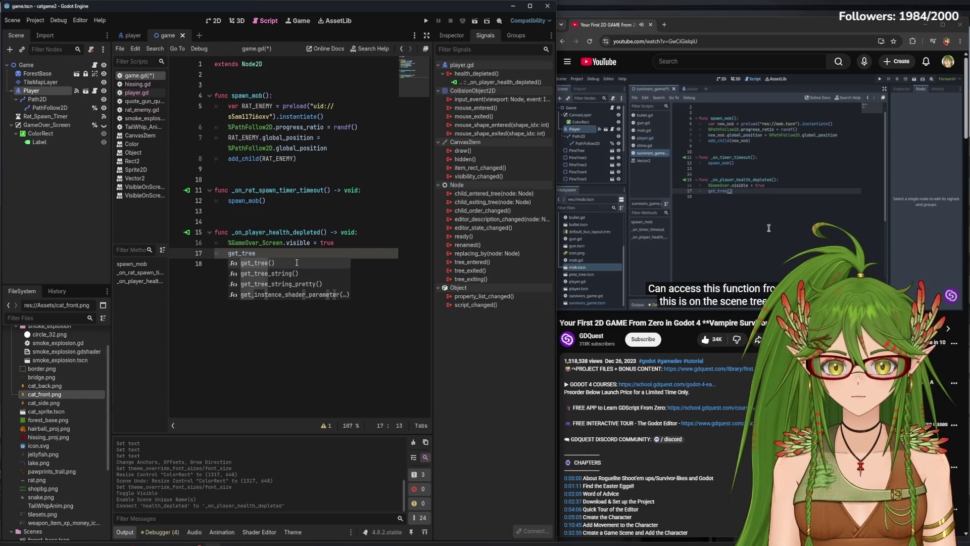
key("Return")
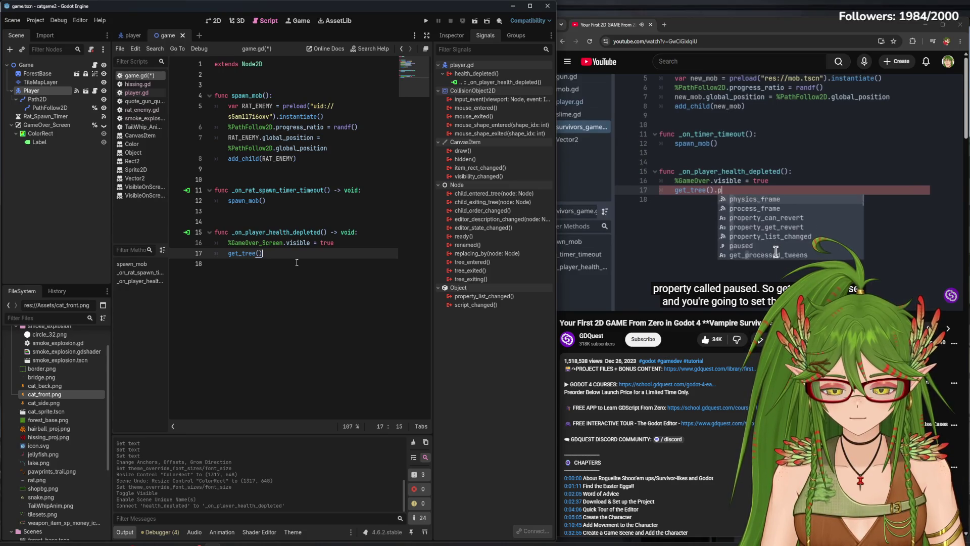
type(".pause")
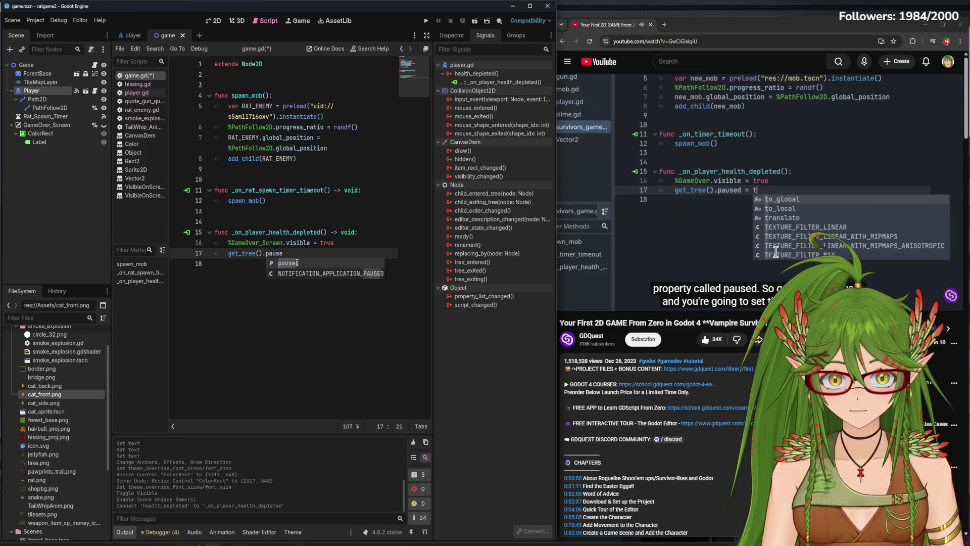
key("BackSpace")
type("d = true")
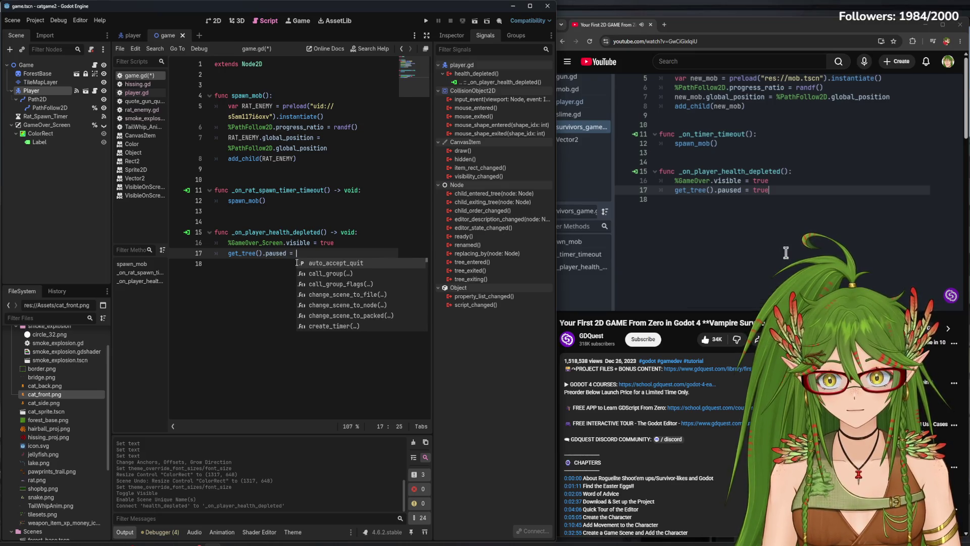
key("Escape")
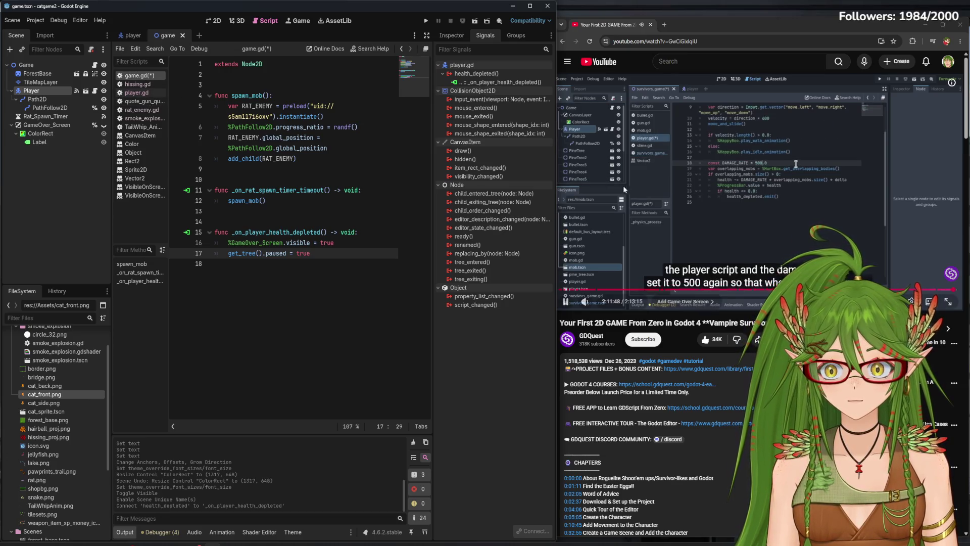
- Save the edited game.gd script
left_click(606, 242)
left_click(516, 364)
key("ctrl+s")
- Follow the tutorial to its Game Over scene and run the project to test dying
left_click(863, 159)
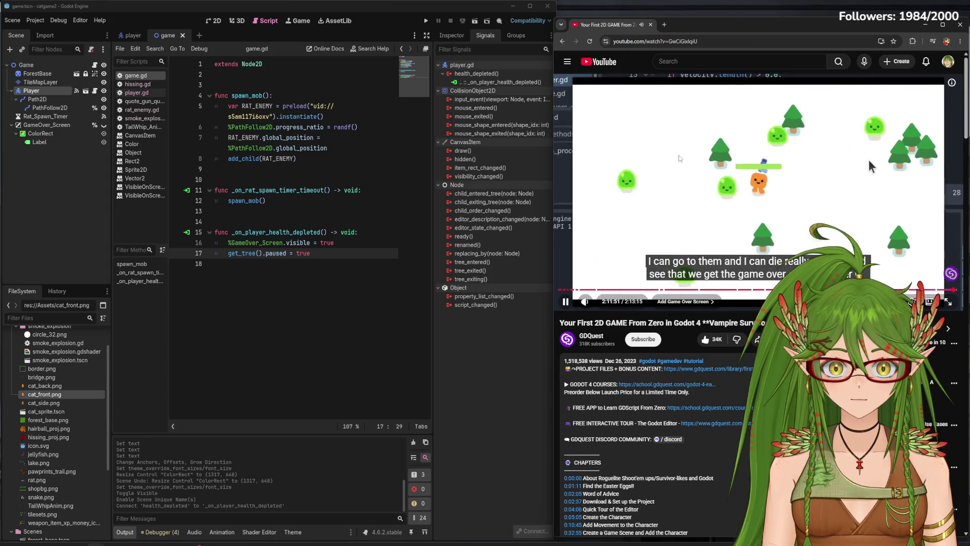
left_click(799, 199)
left_click(428, 21)
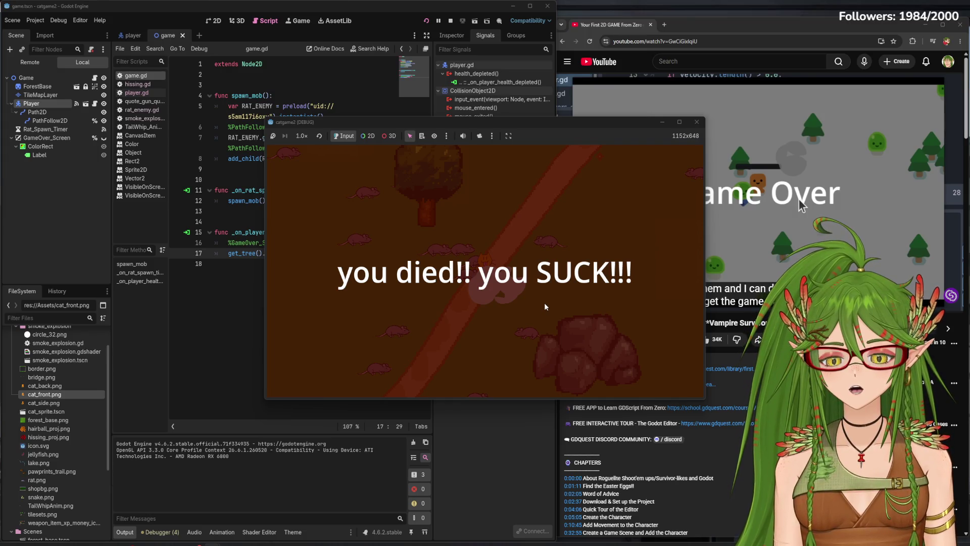
- Close the game, briefly preview GameOver_Screen's visibility, and select the Game root node
left_click(696, 122)
left_click(223, 23)
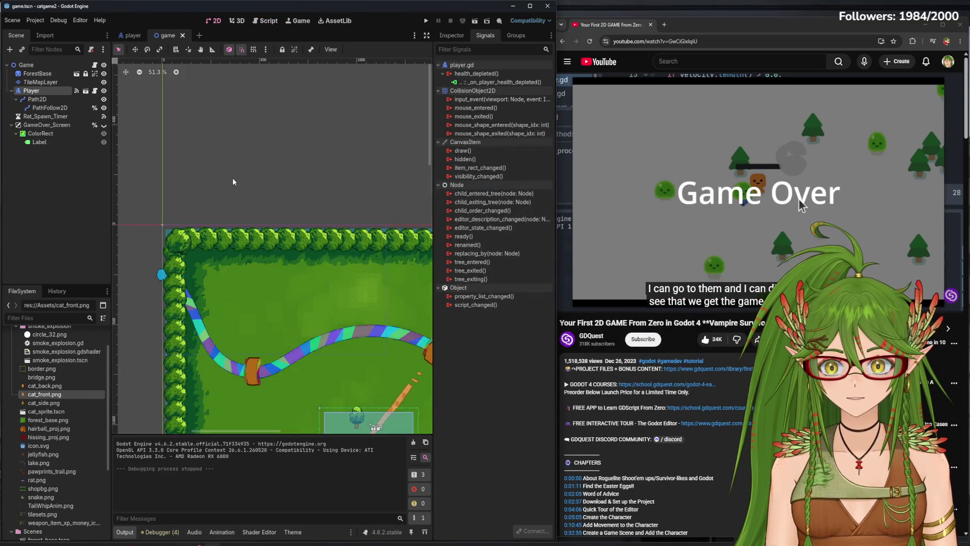
left_click(75, 127)
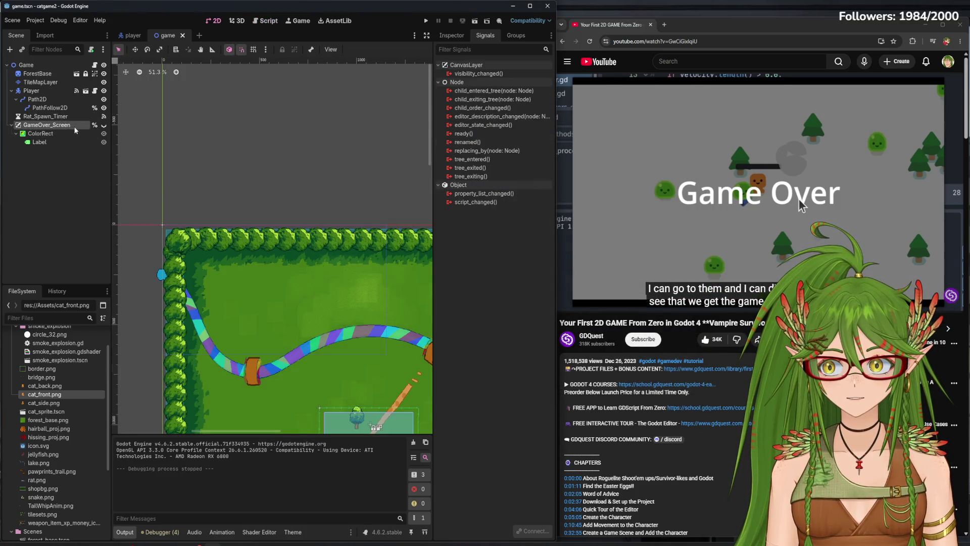
left_click(103, 125)
left_click(104, 125)
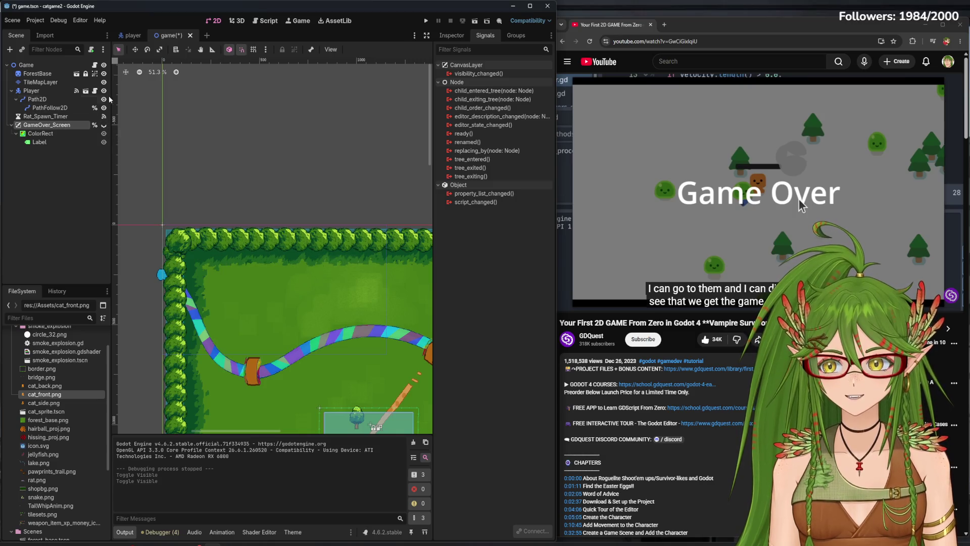
left_click(27, 65)
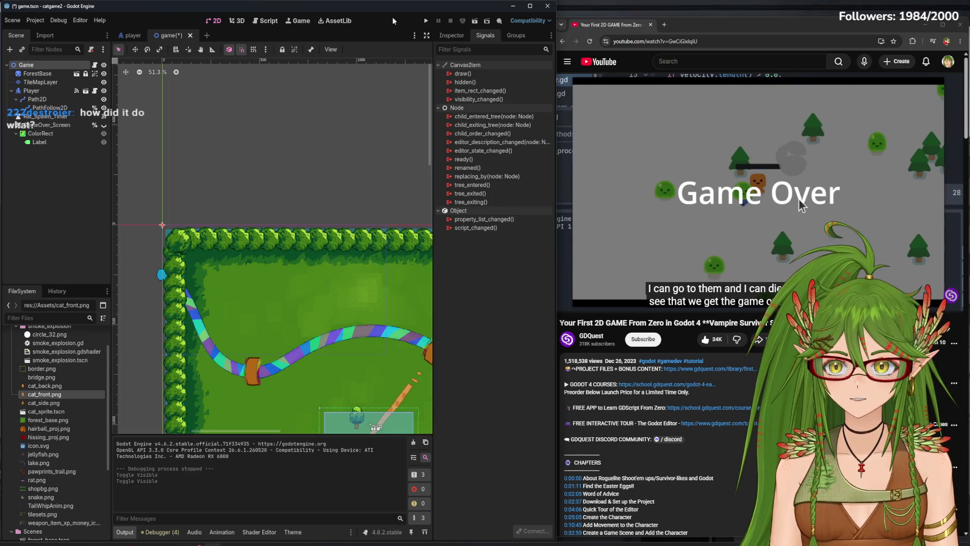
- Save and playtest with F5, moving the cat toward the rats, then stop the run
key("F5")
key("w")
key("d")
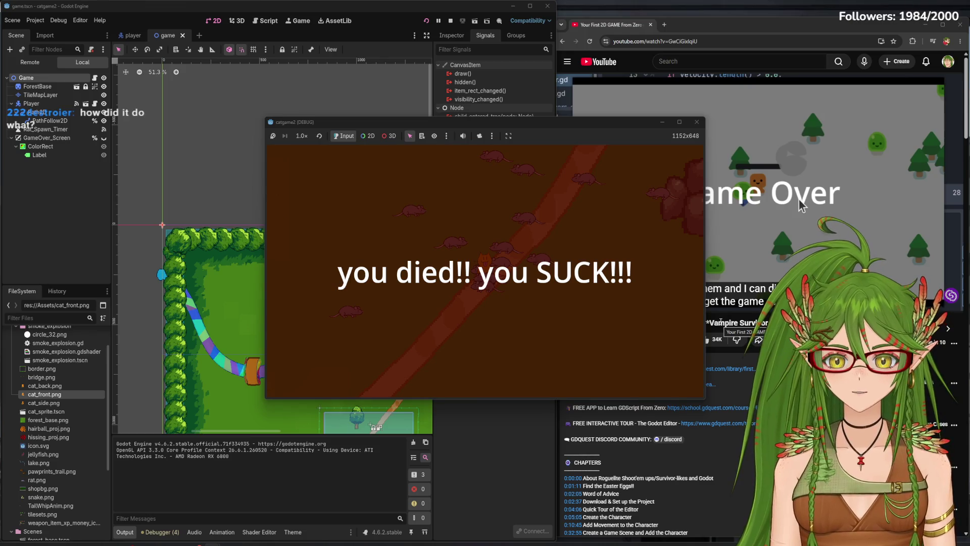
left_click(695, 127)
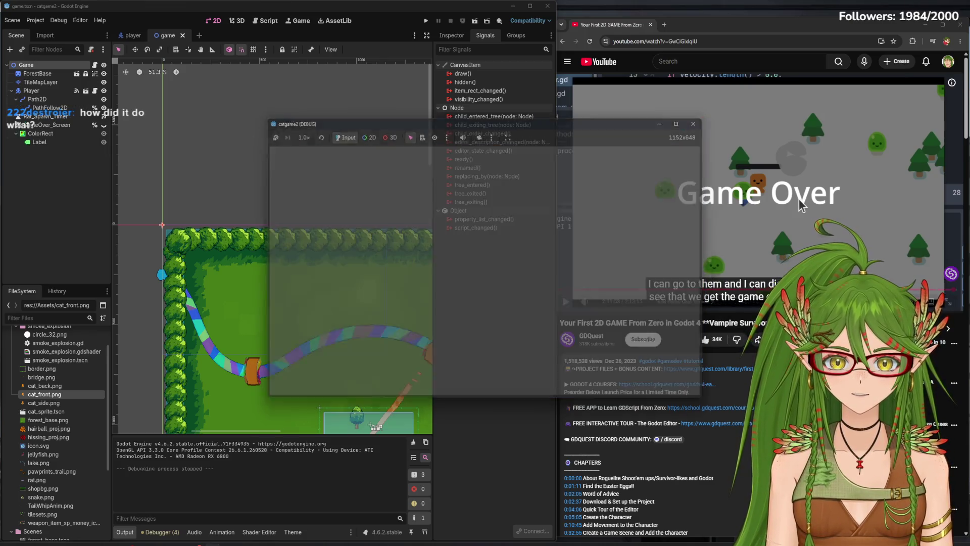
- Glance at game.gd, return to the 2D view, and show the Player node's signals
scroll(366, 298, "down", 2)
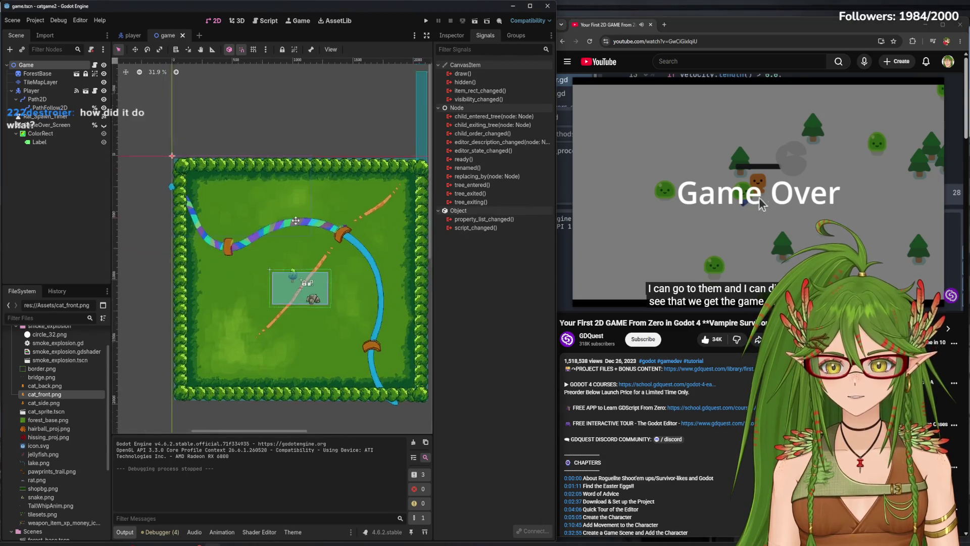
scroll(304, 282, "up", 3)
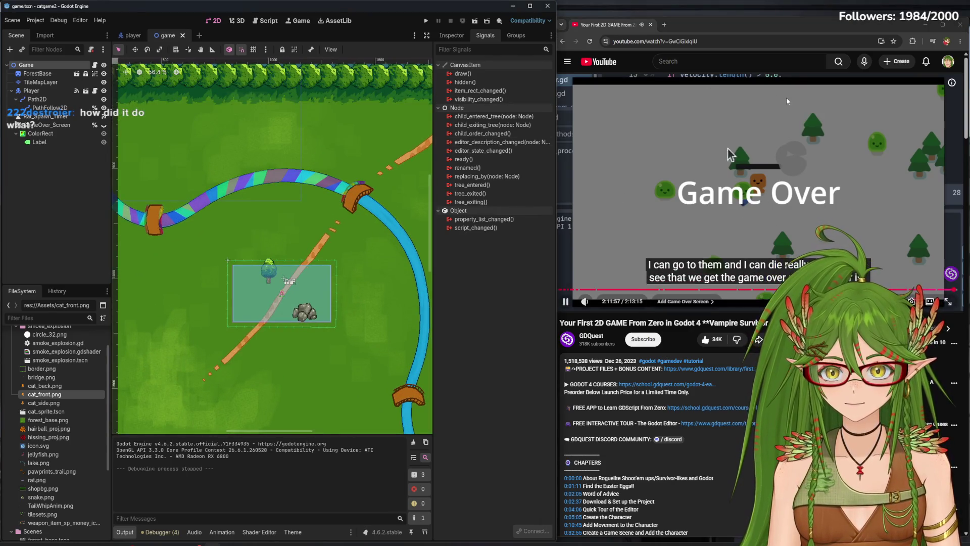
left_click(266, 21)
left_click(213, 21)
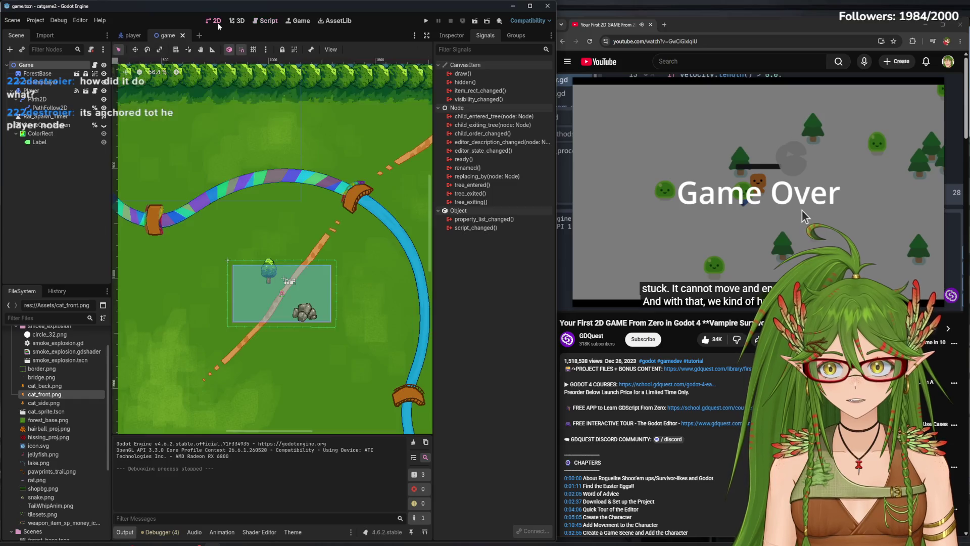
left_click(80, 204)
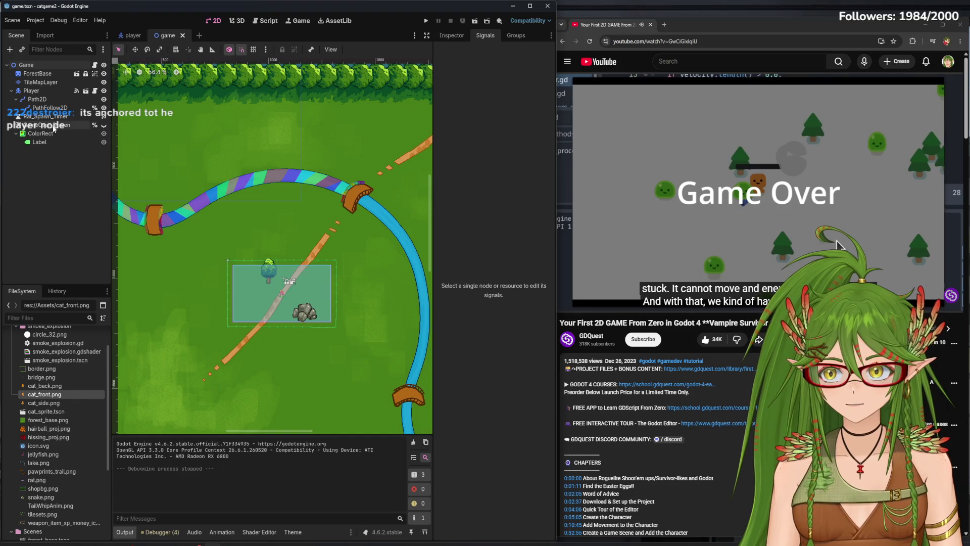
left_click(22, 91)
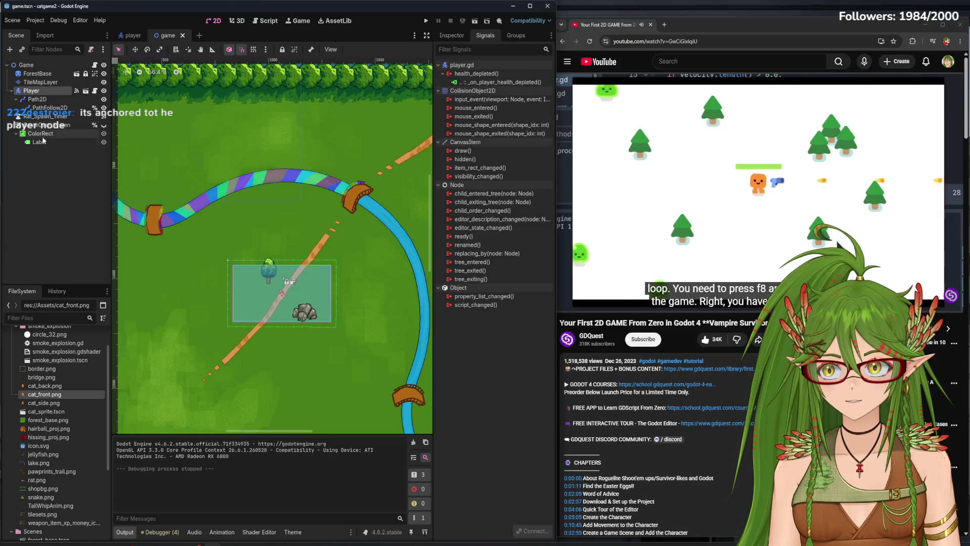
left_click(53, 159)
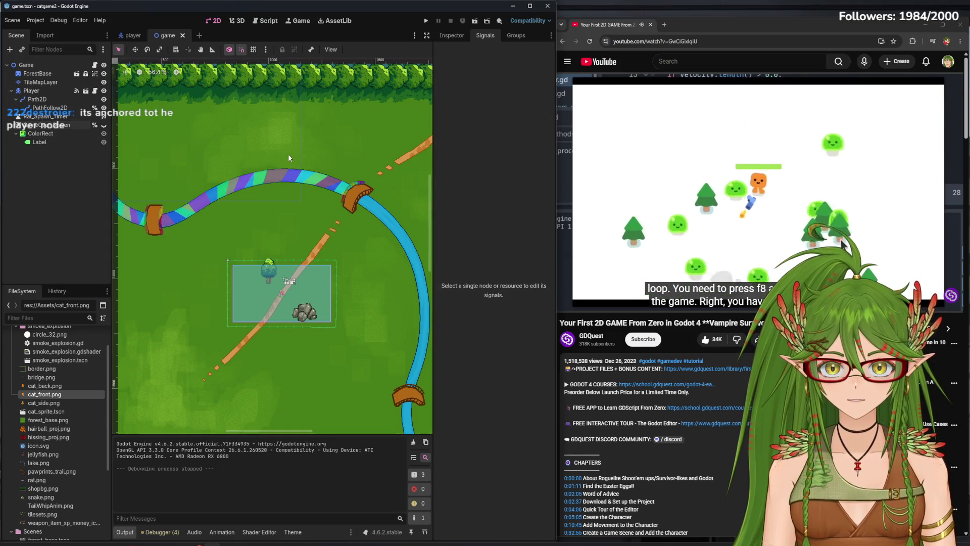
mouse_move(877, 231)
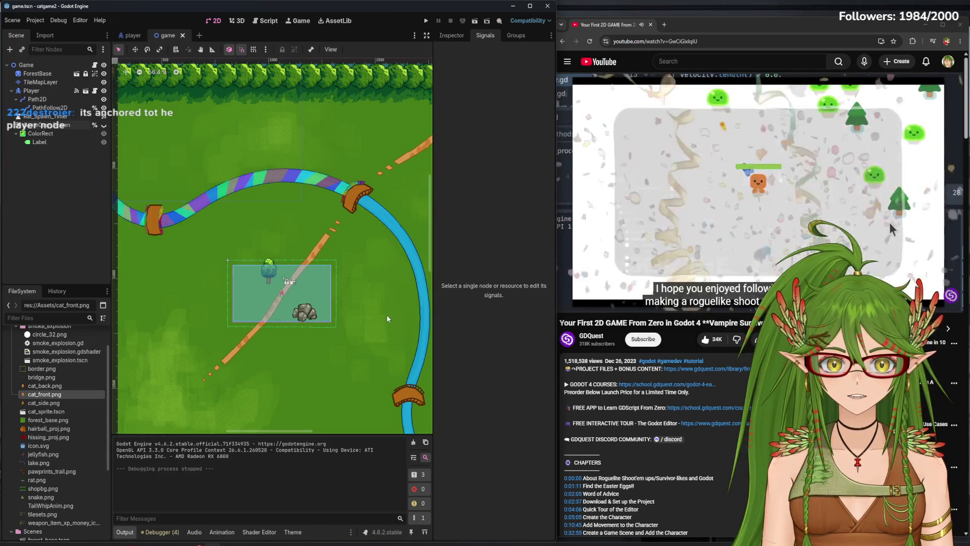
mouse_move(638, 239)
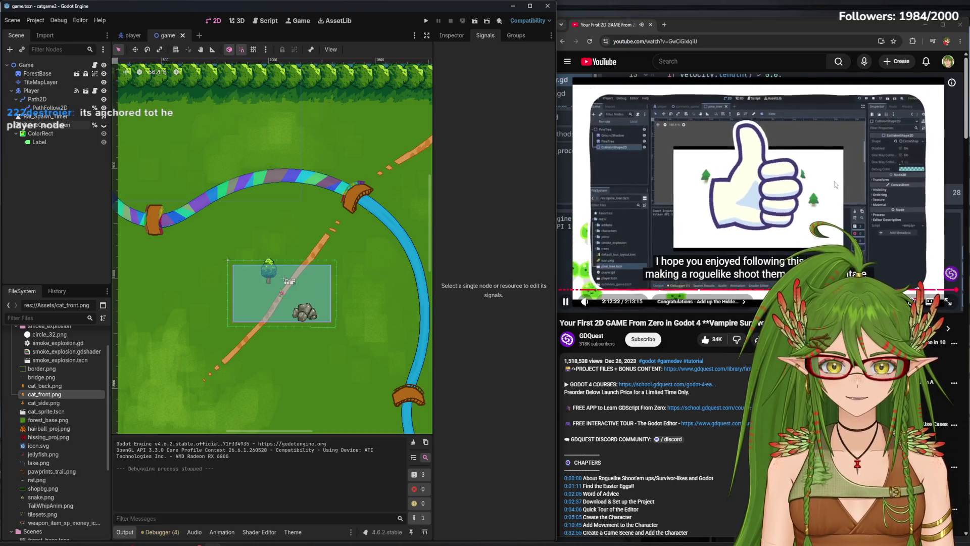
left_click(783, 188)
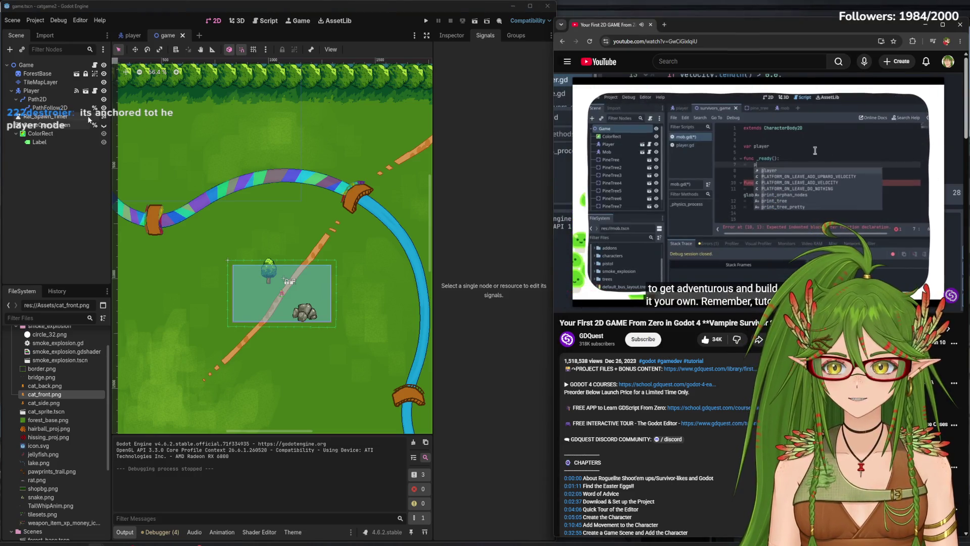
left_click(78, 212)
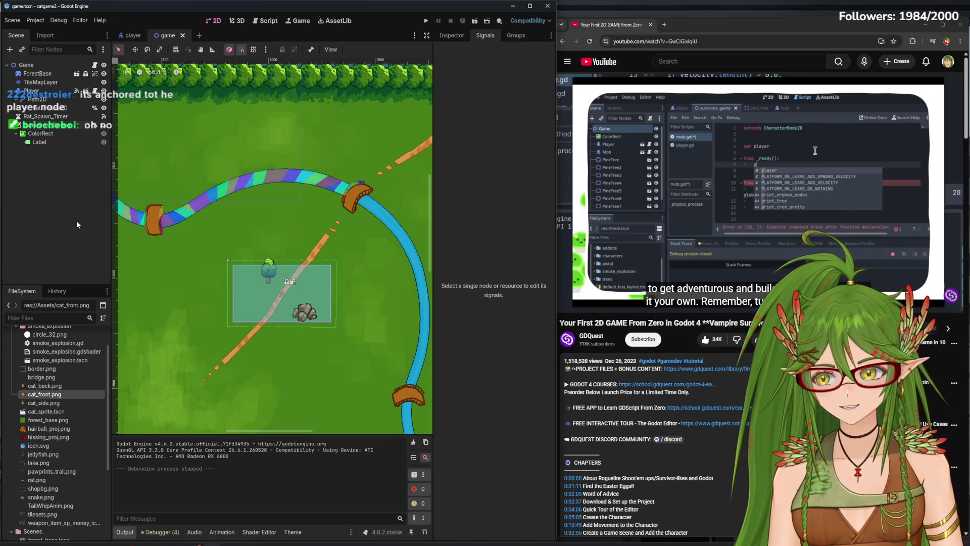
scroll(172, 343, "down", 4)
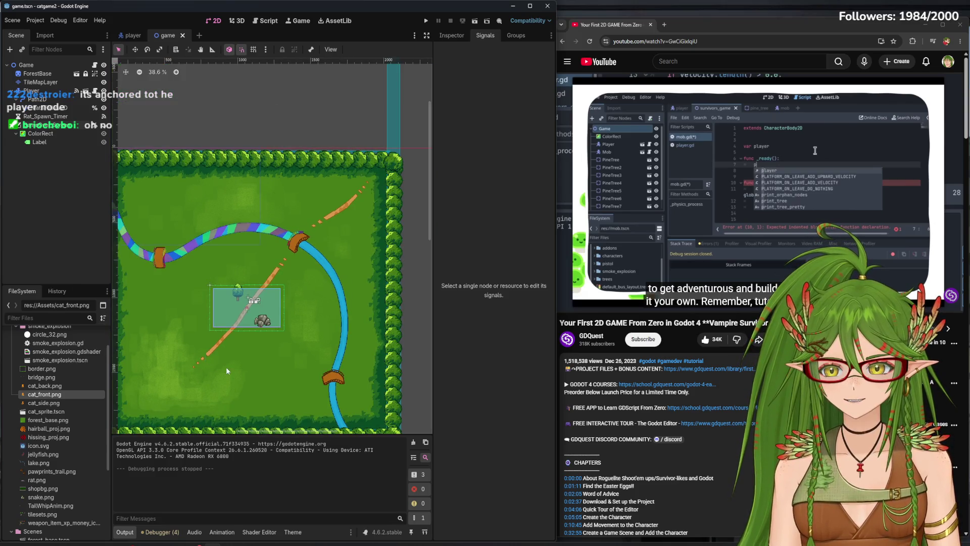
scroll(228, 258, "up", 10)
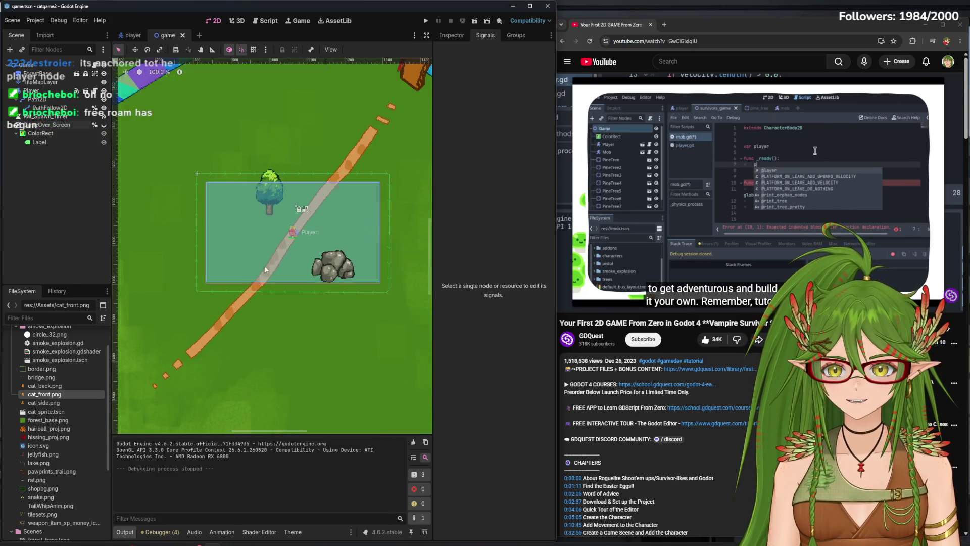
scroll(261, 264, "up", 2)
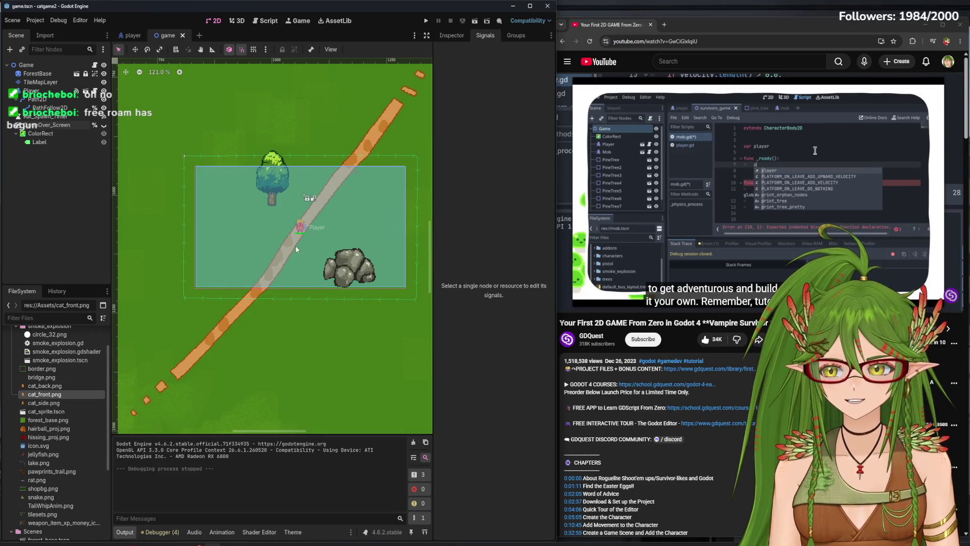
left_click_drag(297, 250, 237, 258)
scroll(222, 280, "up", 6)
scroll(225, 276, "down", 10)
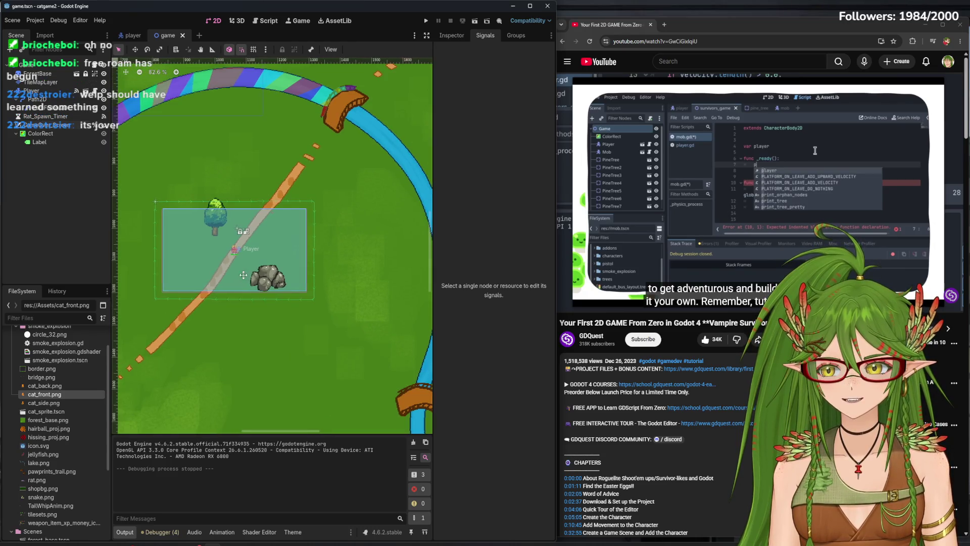
scroll(243, 275, "up", 7)
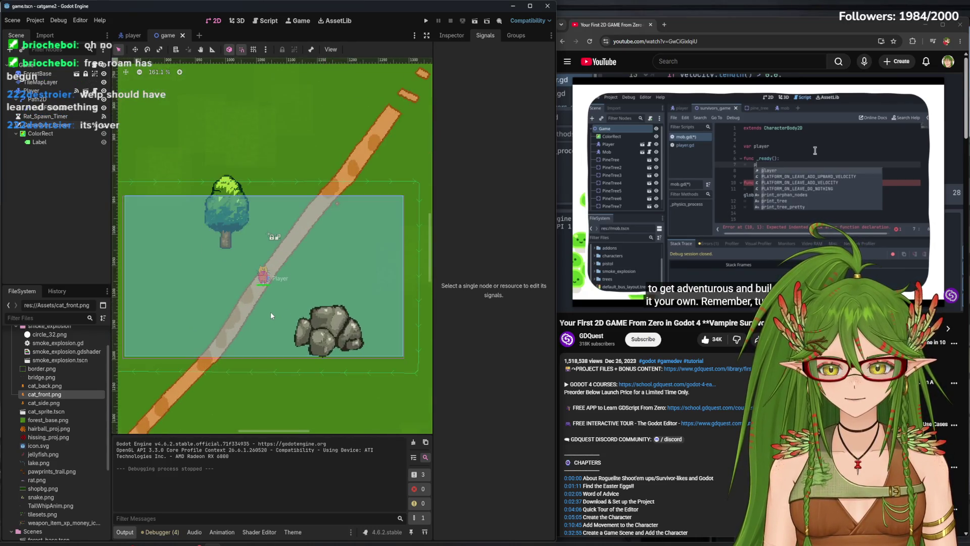
scroll(271, 314, "up", 14)
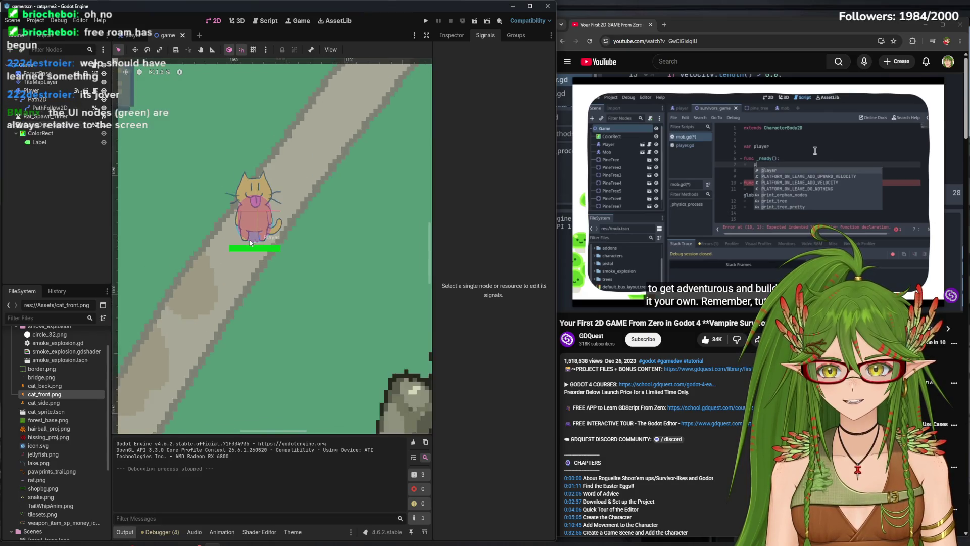
scroll(250, 239, "down", 18)
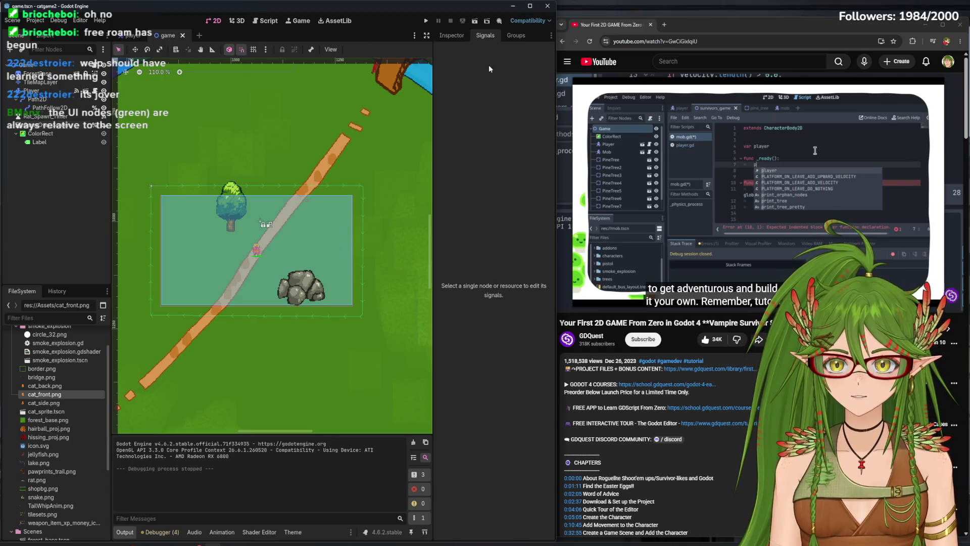
left_click(714, 189)
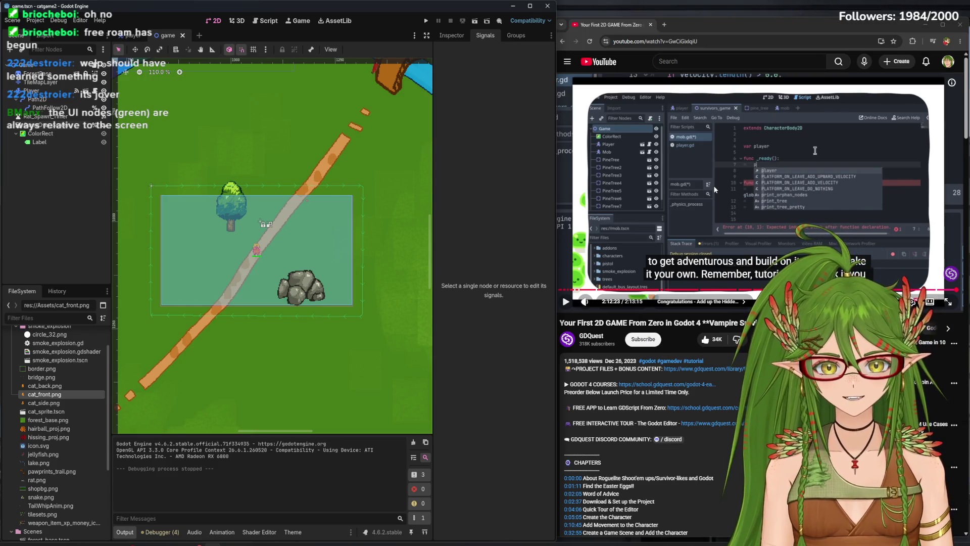
left_click(736, 183)
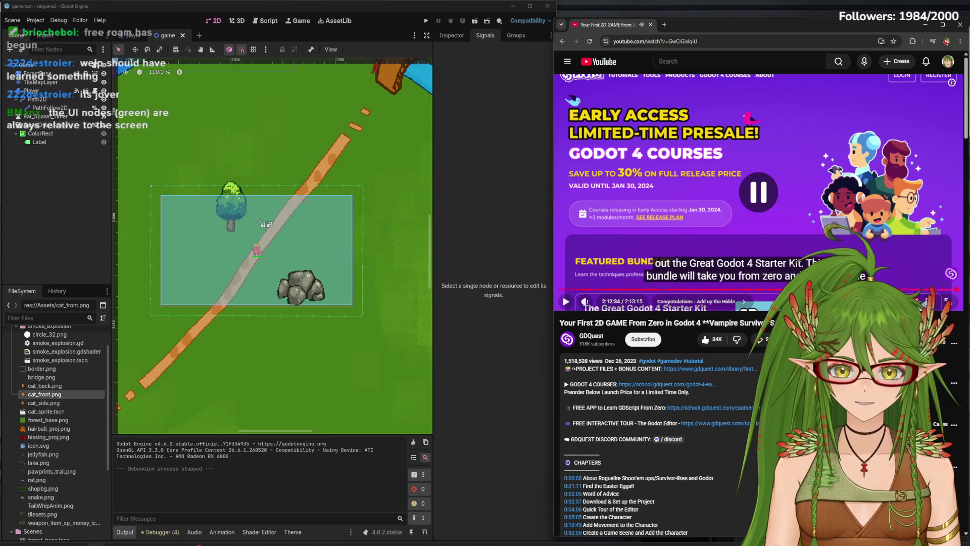
- Move the tutorial browser aside, frame the map toward the river, and launch a new playtest
mouse_move(827, 22)
left_mouse_down()
mouse_move(801, 47)
mouse_move(852, 70)
mouse_move(564, 189)
mouse_move(969, 228)
left_mouse_up()
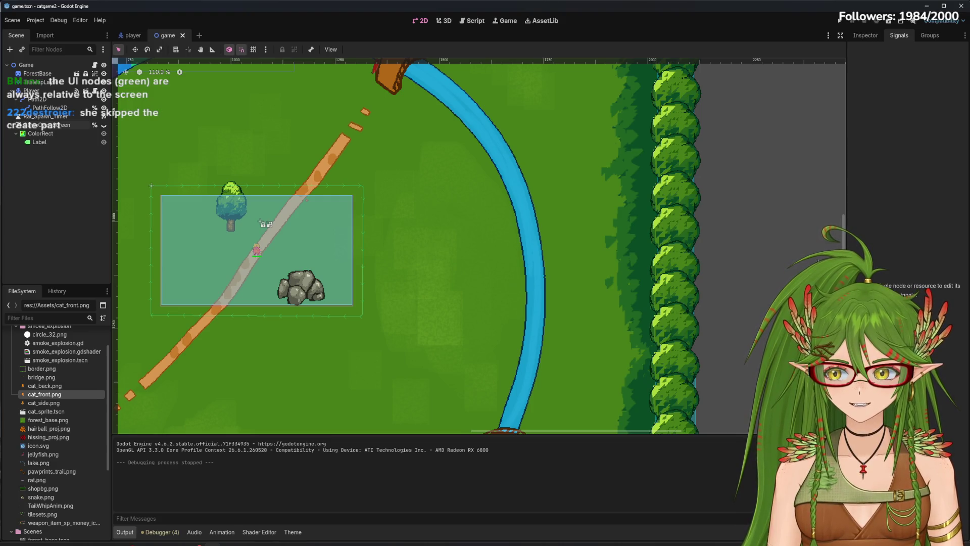
mouse_move(496, 259)
left_mouse_down()
mouse_move(662, 262)
mouse_move(610, 283)
left_mouse_up()
scroll(641, 257, "down", 10)
scroll(564, 271, "up", 1)
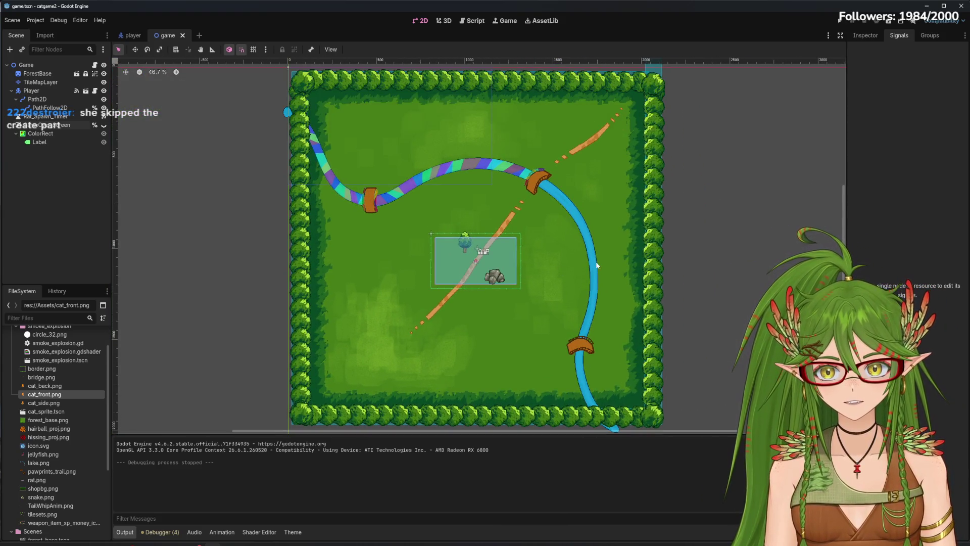
scroll(497, 268, "up", 3)
scroll(496, 268, "up", 3)
scroll(509, 251, "up", 1)
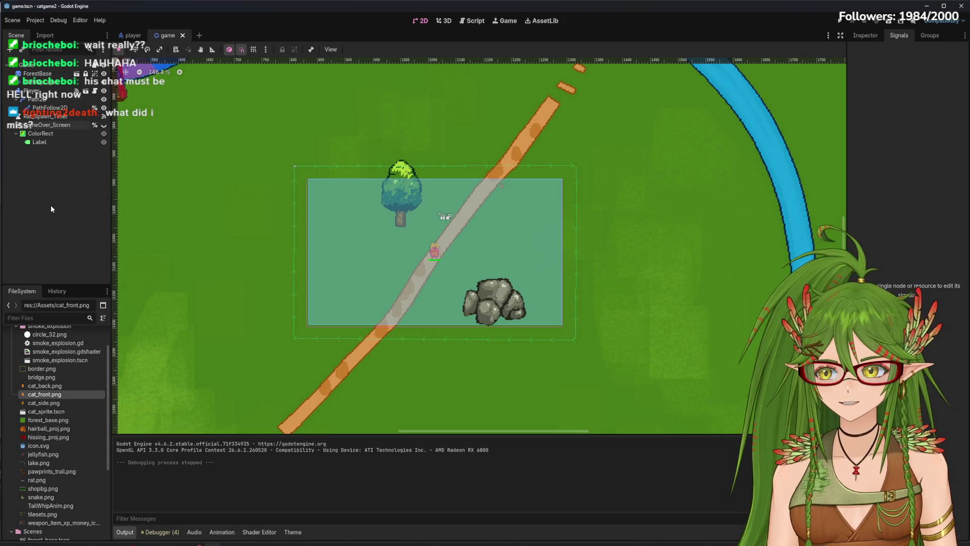
left_click(833, 23)
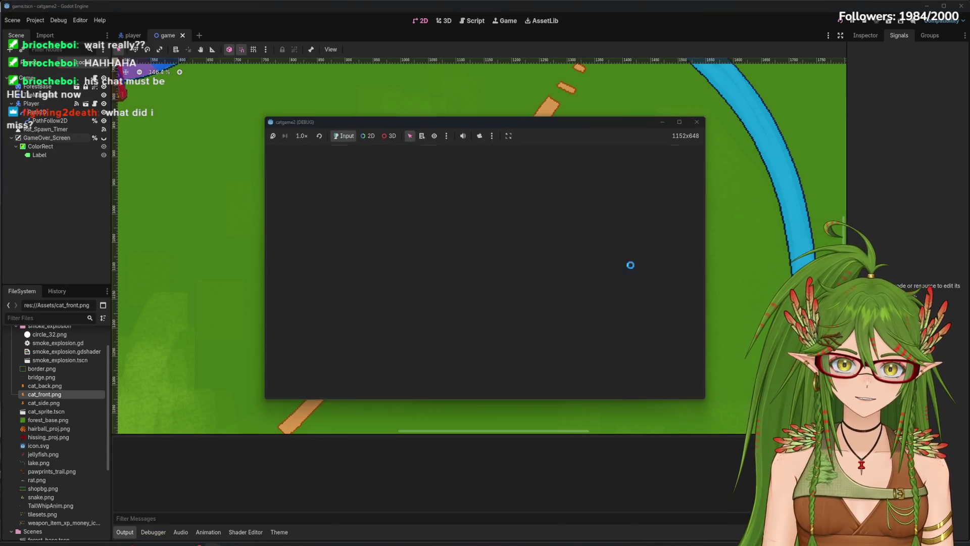
- Steer the cat with WASD among the rats until it dies, then stop the game
key("d")
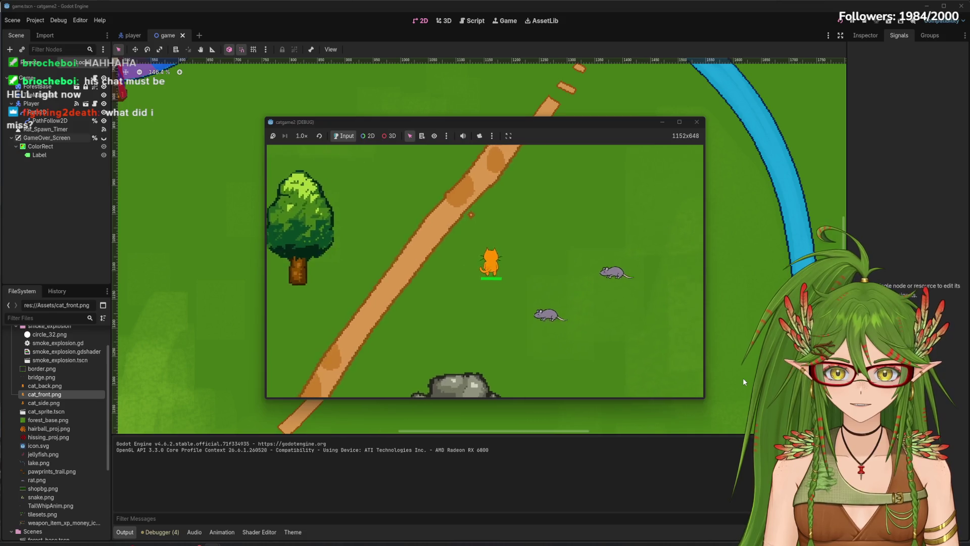
key("d")
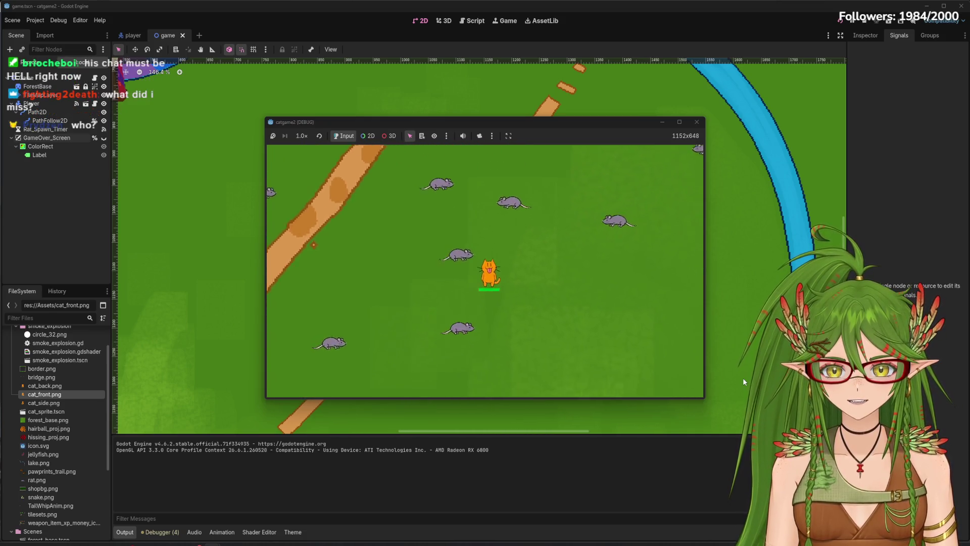
key("d")
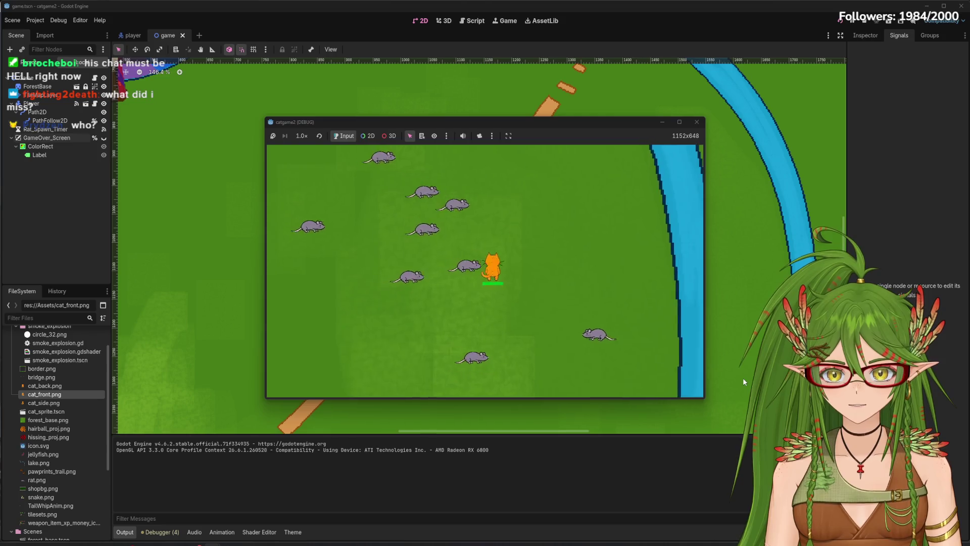
key("a")
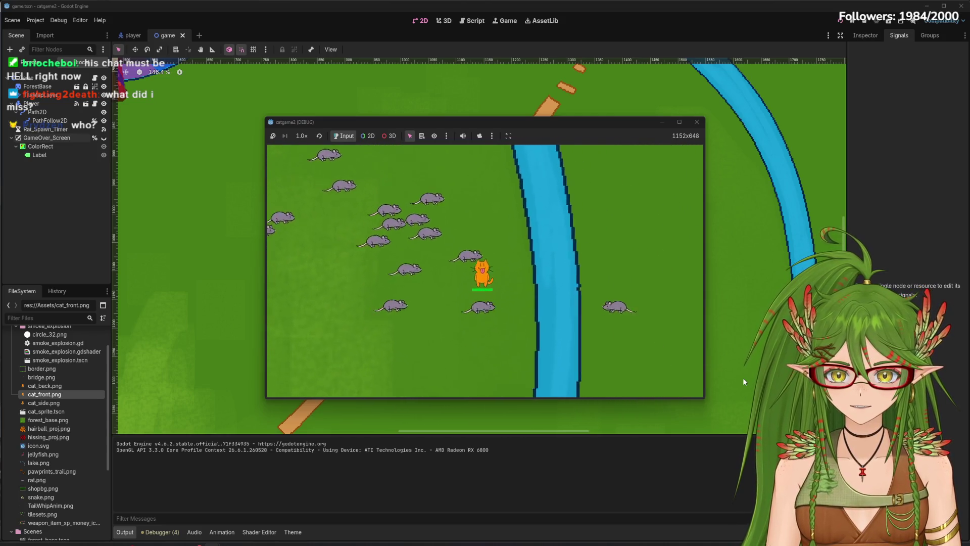
key("a")
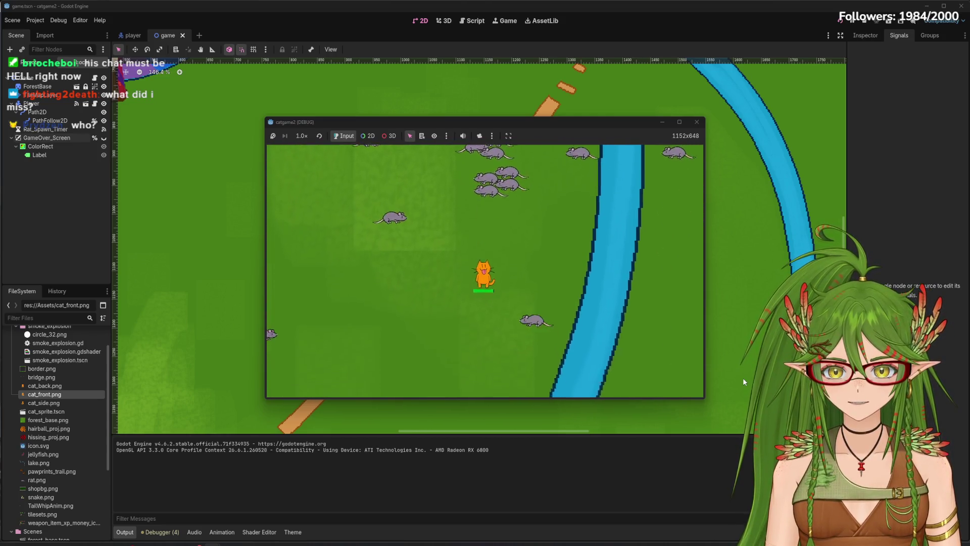
key("a")
key("w")
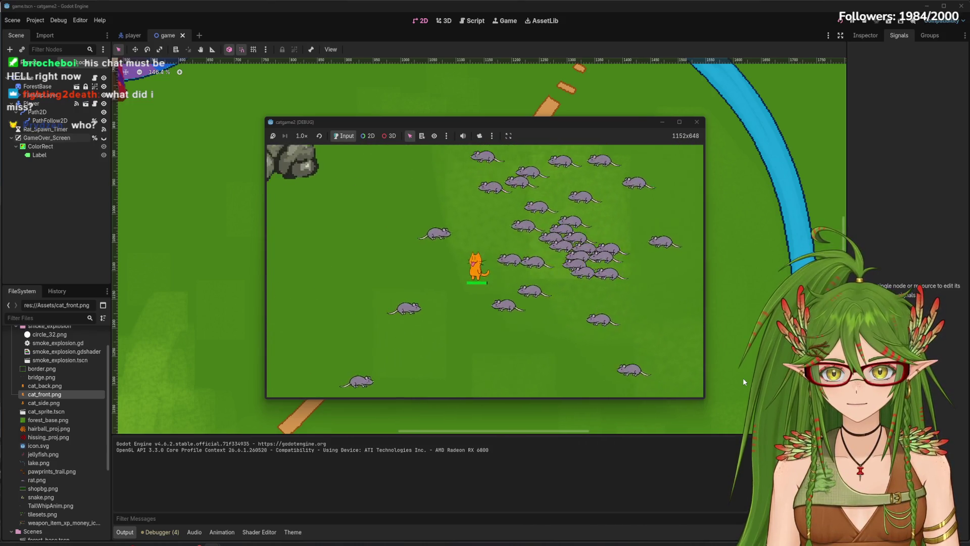
key("d")
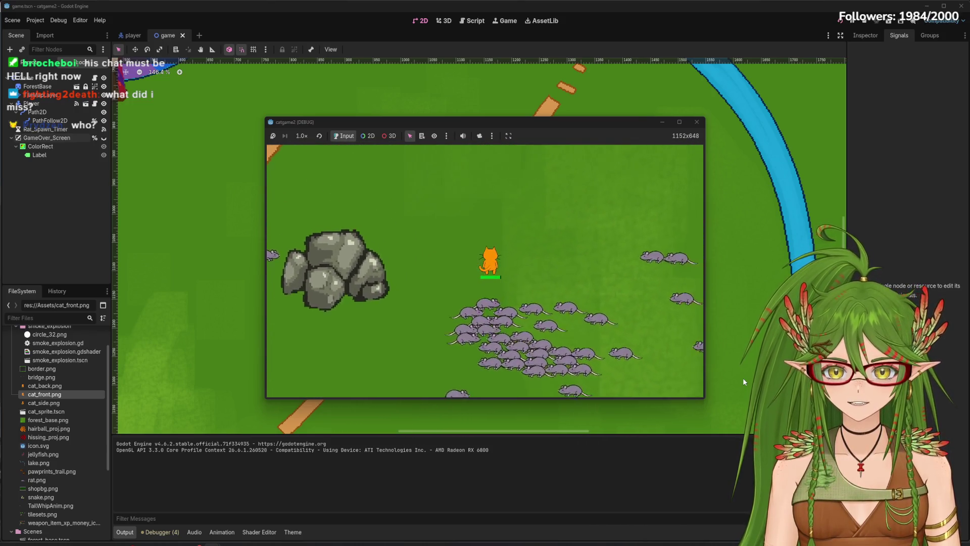
key("d")
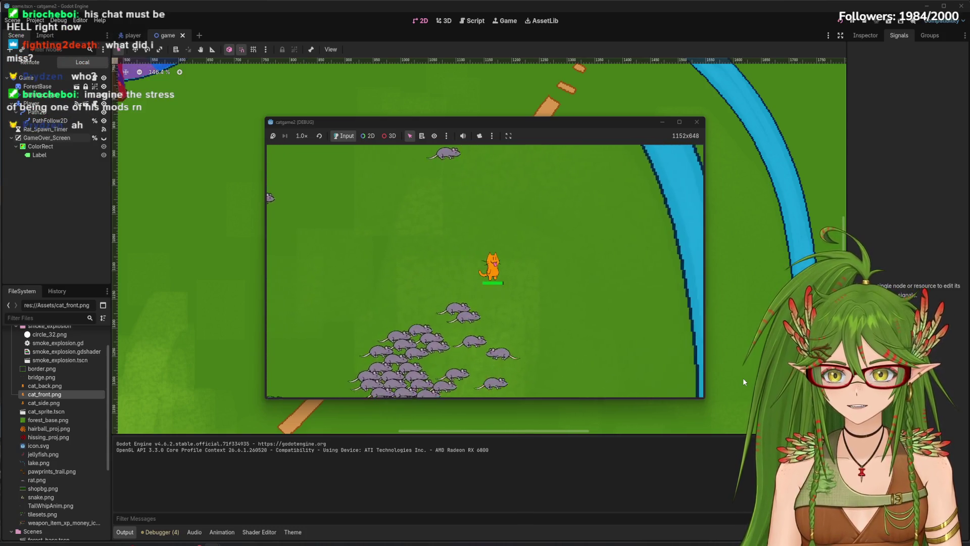
key("s")
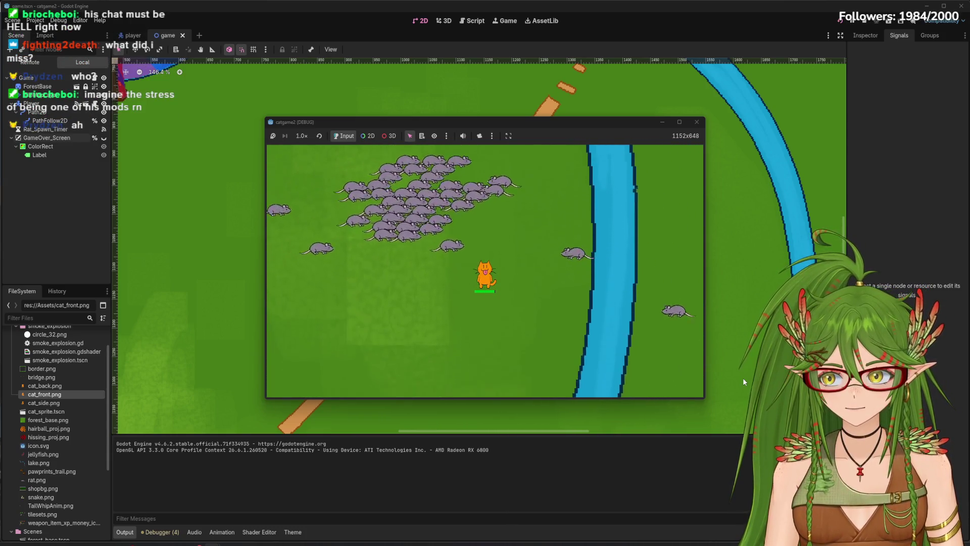
key("a")
key("a")
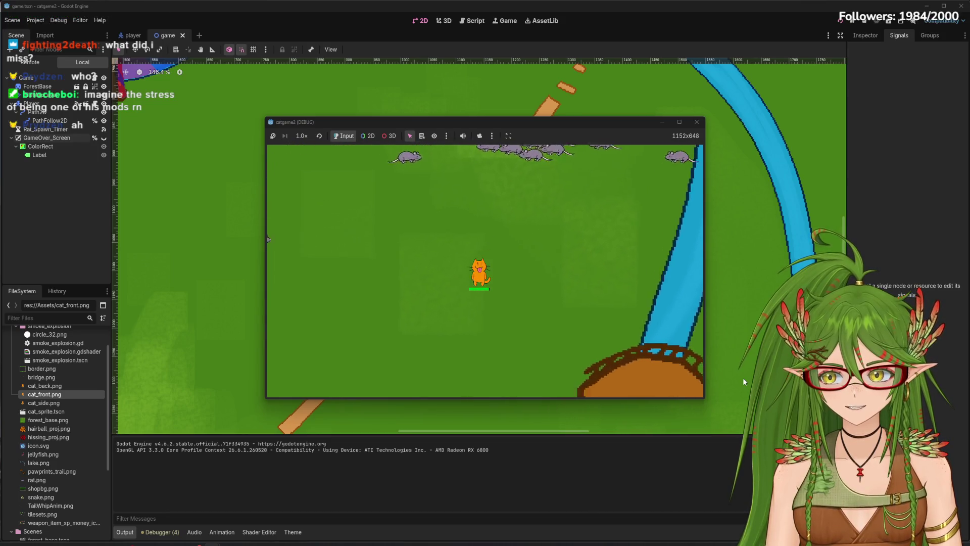
key("w")
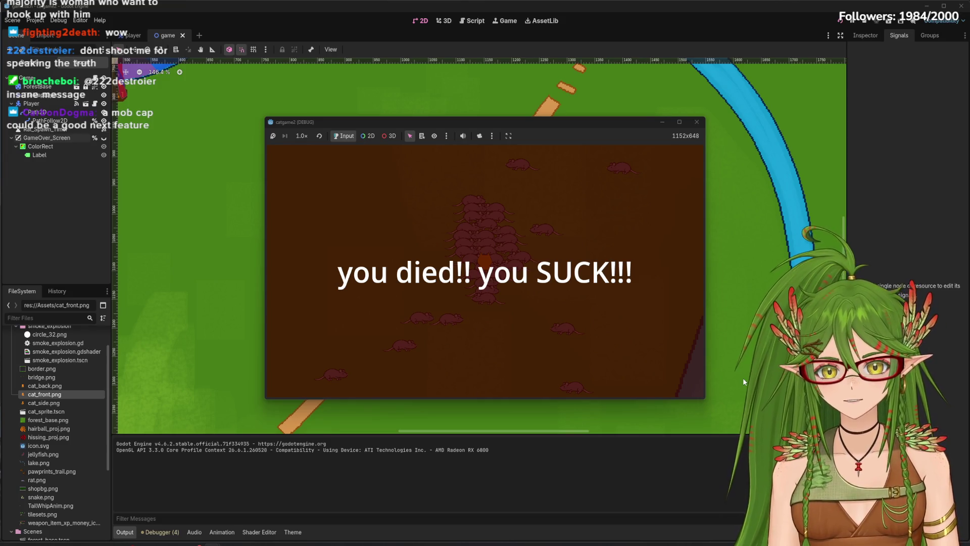
left_click(696, 123)
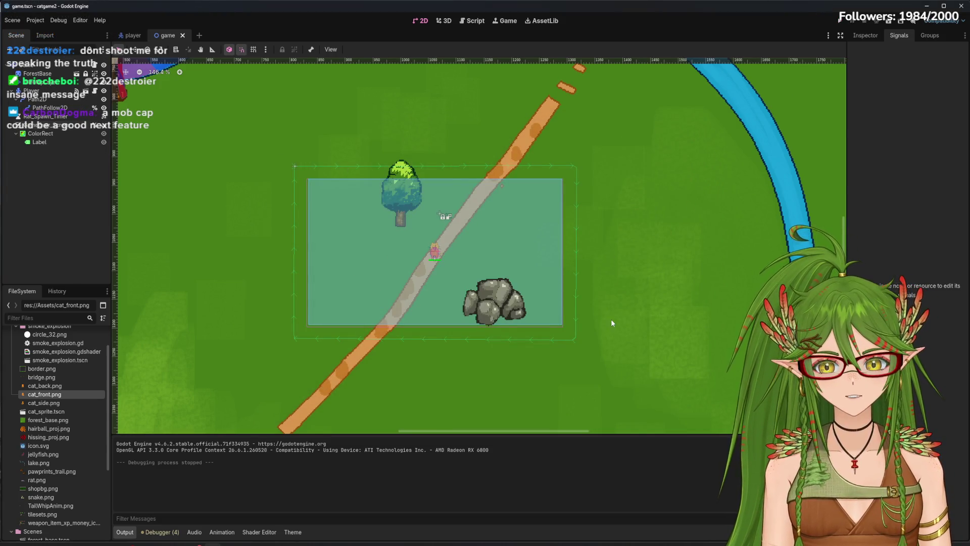
- Pan and zoom the 2D view across the forest map, river and bridges, centring the player area
scroll(611, 320, "down", 10)
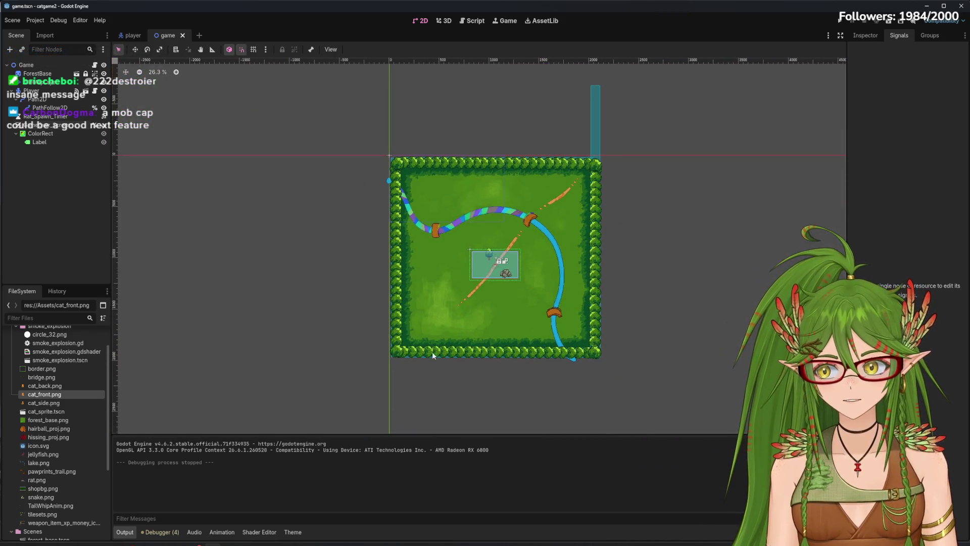
scroll(434, 348, "up", 3)
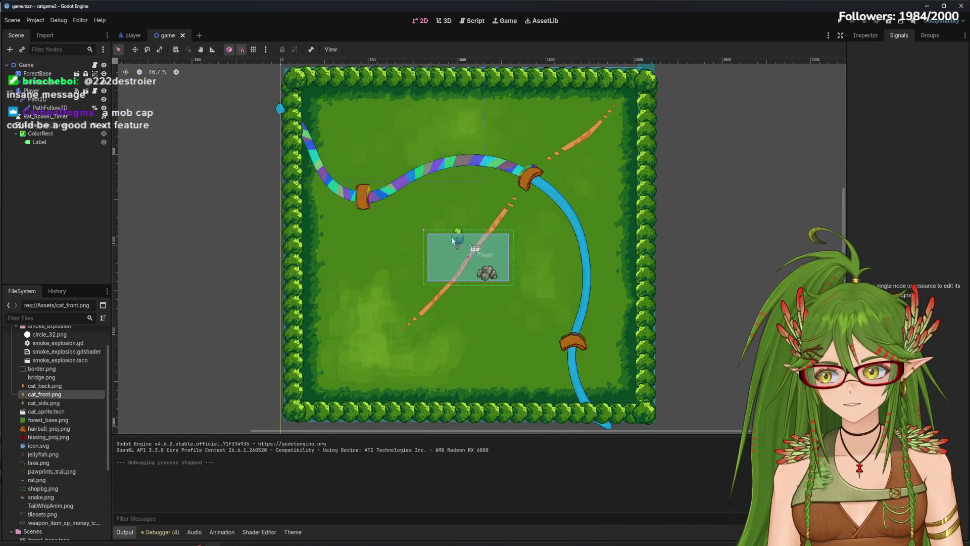
mouse_move(489, 219)
left_mouse_down()
mouse_move(434, 265)
mouse_move(478, 216)
left_mouse_up()
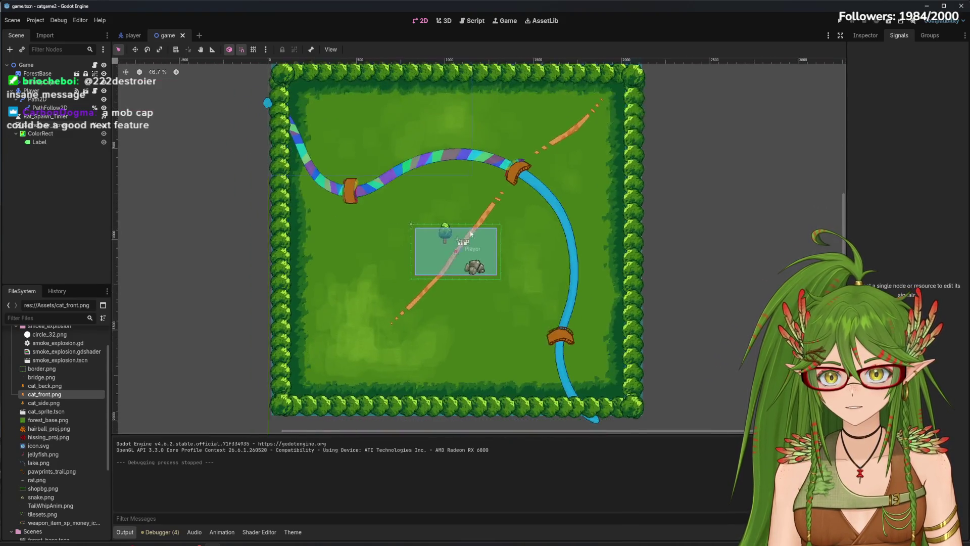
scroll(447, 287, "up", 9)
scroll(481, 300, "down", 5)
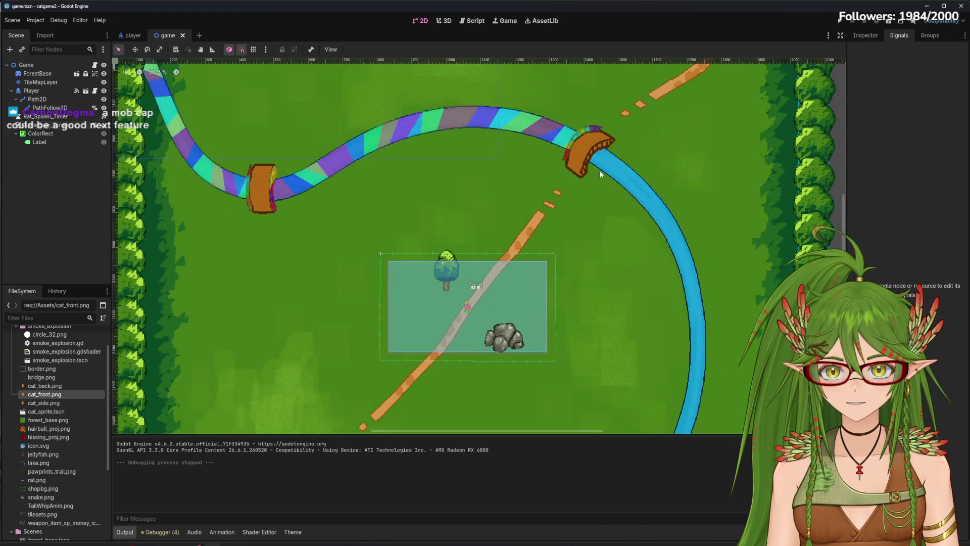
mouse_move(705, 361)
left_mouse_down()
mouse_move(631, 269)
mouse_move(567, 271)
left_mouse_up()
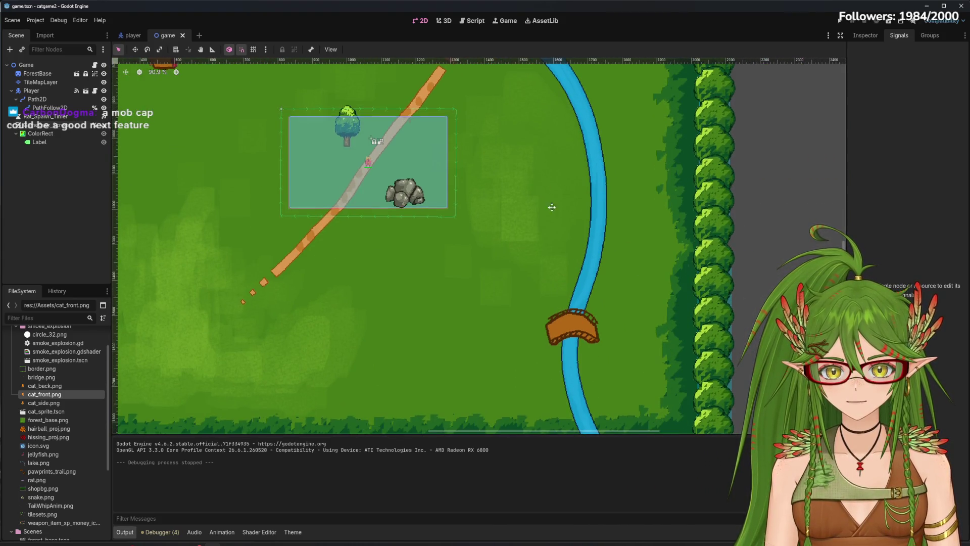
left_click_drag(550, 208, 558, 311)
scroll(453, 198, "up", 3)
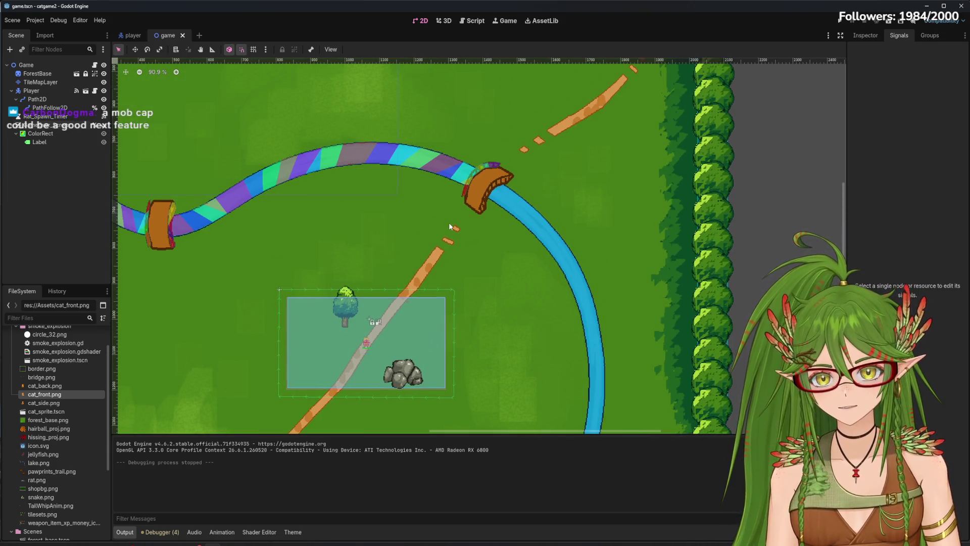
scroll(584, 304, "down", 7)
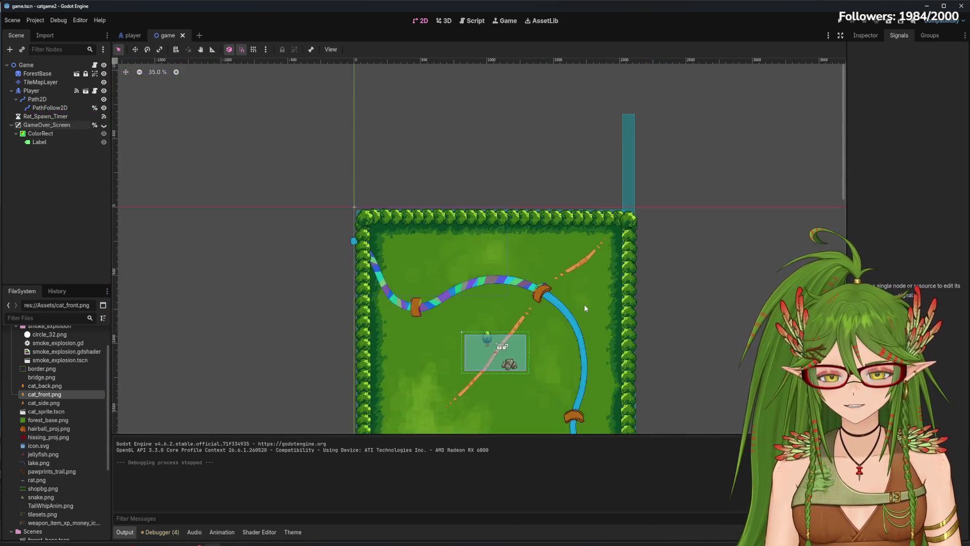
left_click_drag(423, 225, 395, 172)
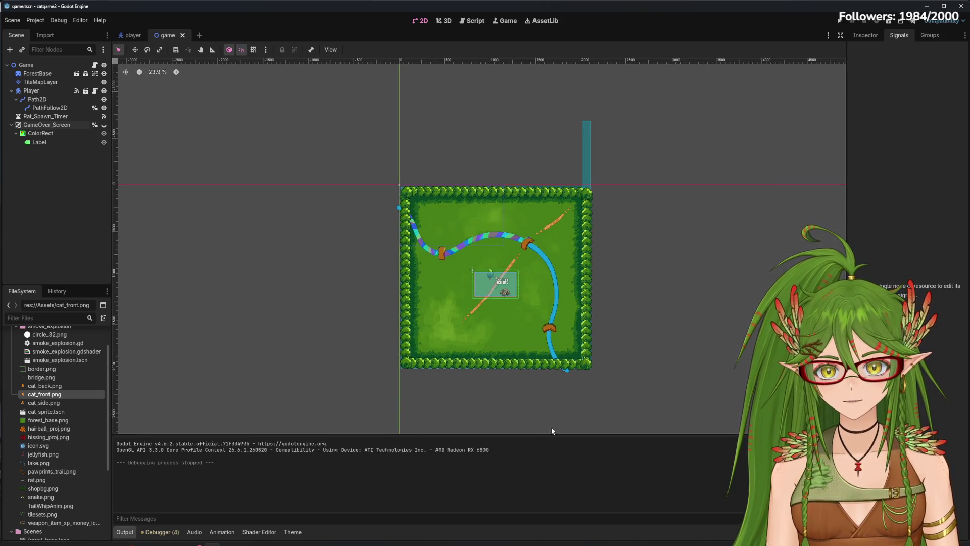
left_click_drag(537, 308, 491, 266)
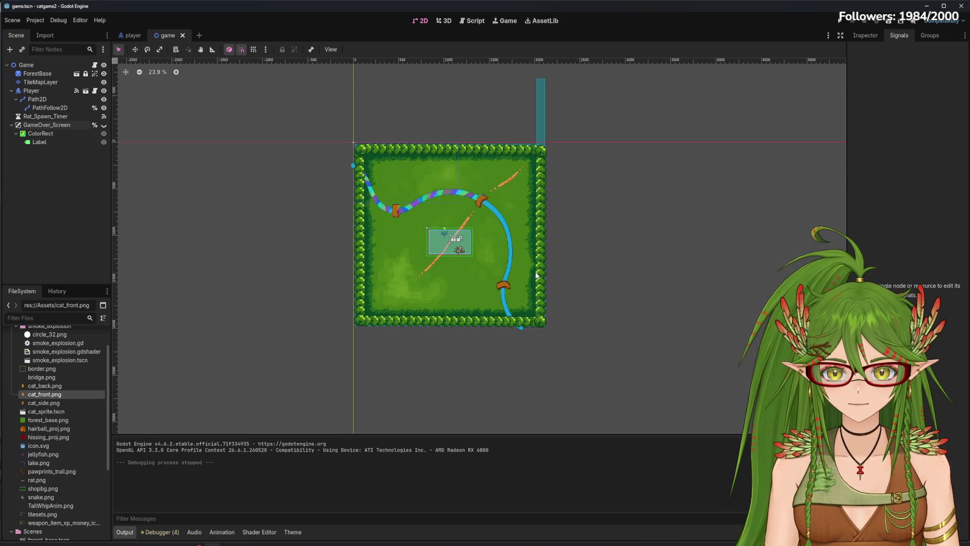
scroll(441, 327, "up", 3)
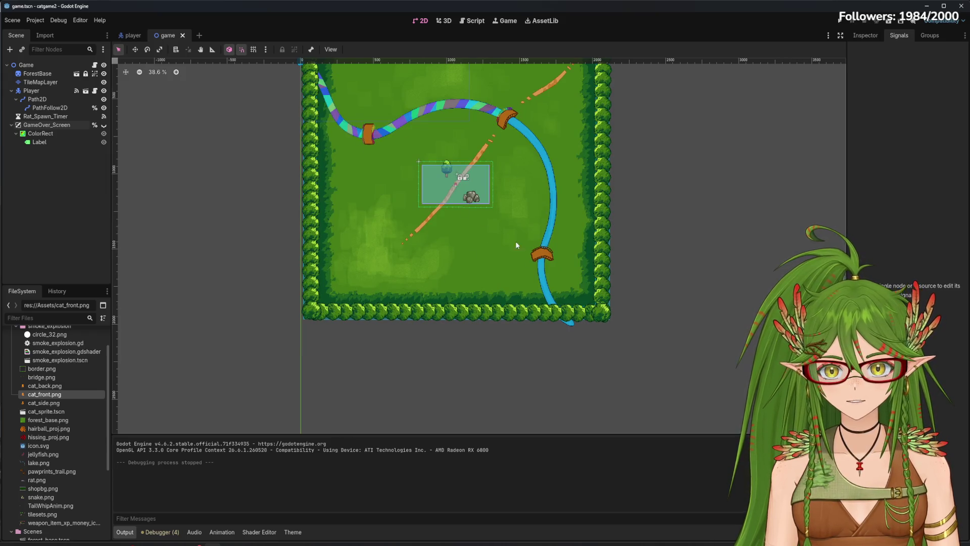
left_click_drag(408, 220, 462, 346)
scroll(521, 291, "up", 5)
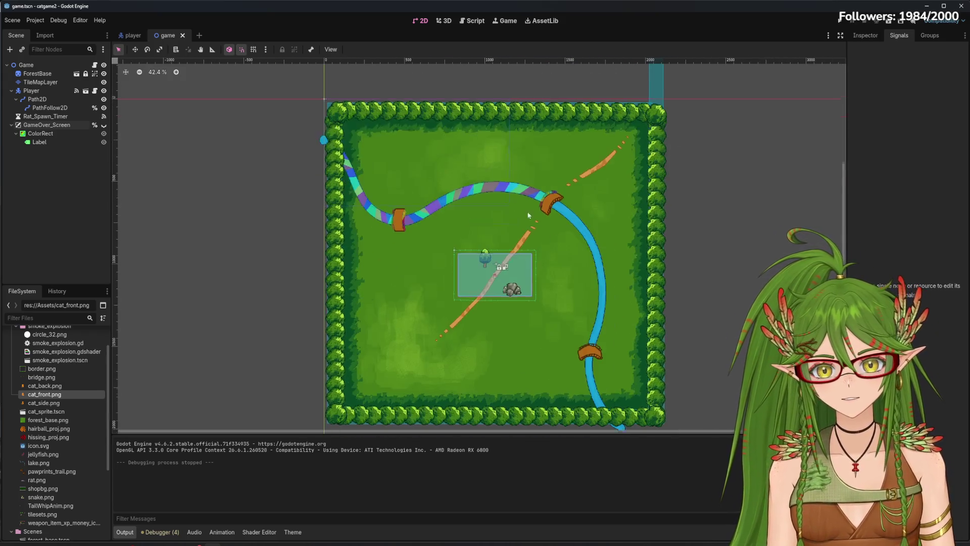
scroll(521, 293, "up", 4)
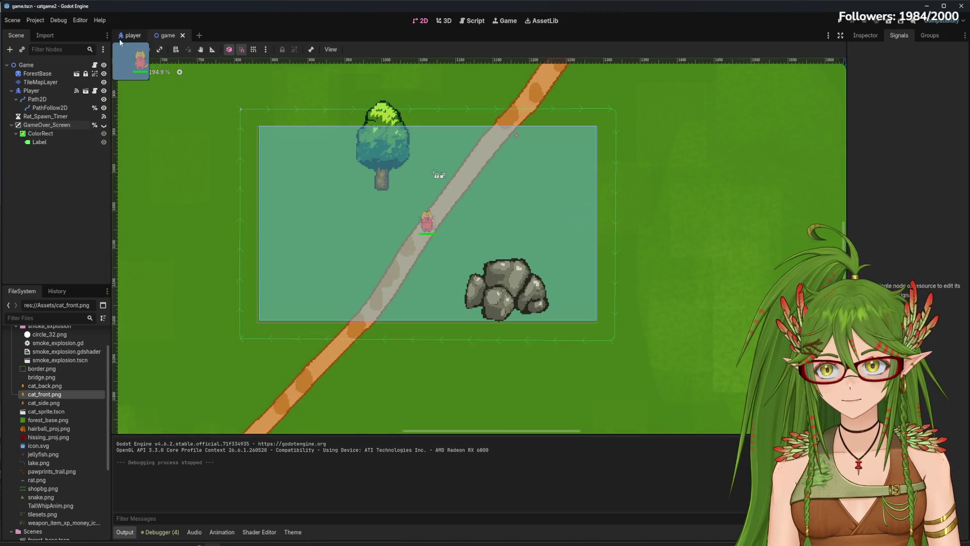
- Check the player scene and GameOver_Screen's signals, then clear the selection
left_click(130, 36)
left_click(168, 36)
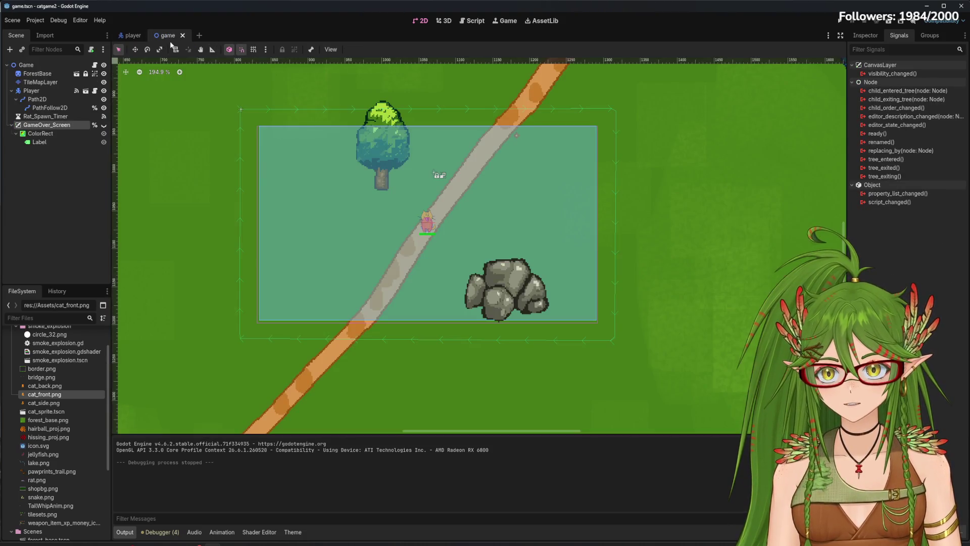
left_click(67, 206)
scroll(397, 224, "down", 7)
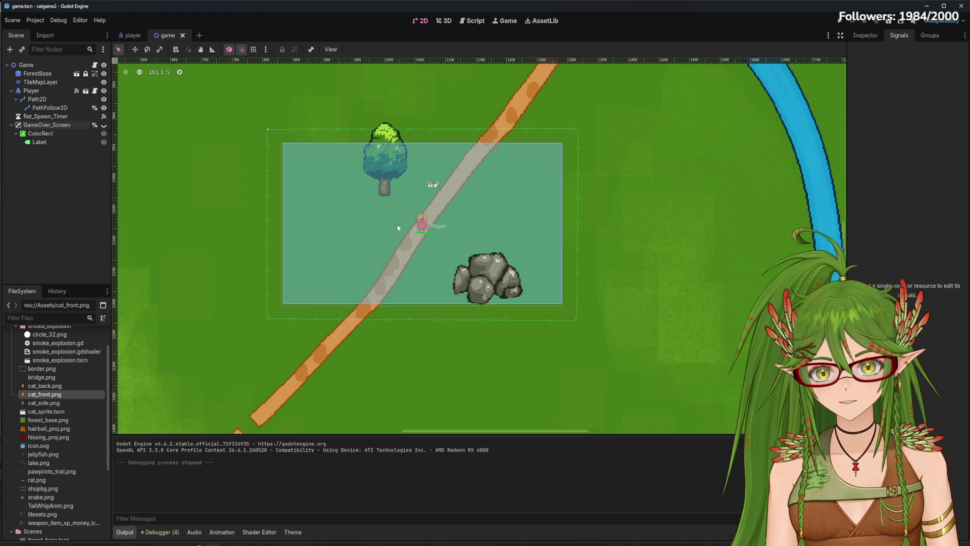